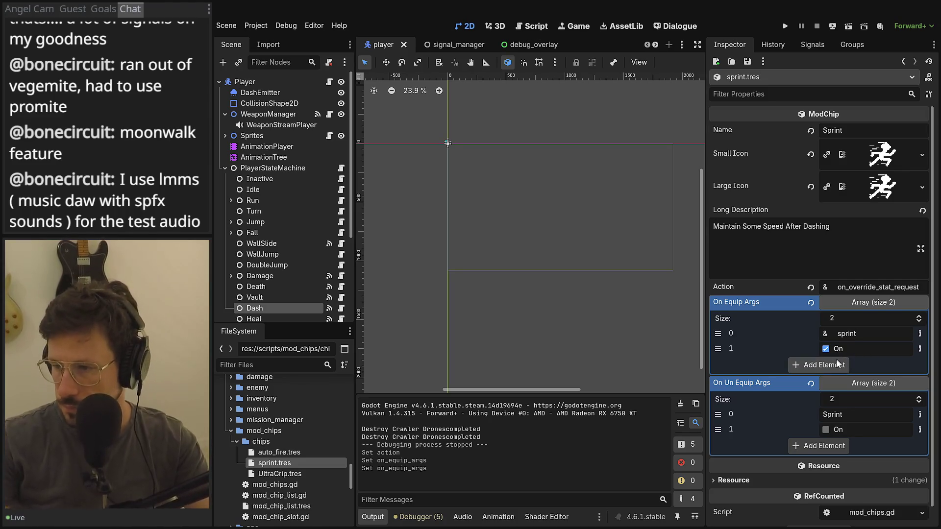
Change On Un Equip Args element 0 to a StringName with the value sprint
click(913, 416)
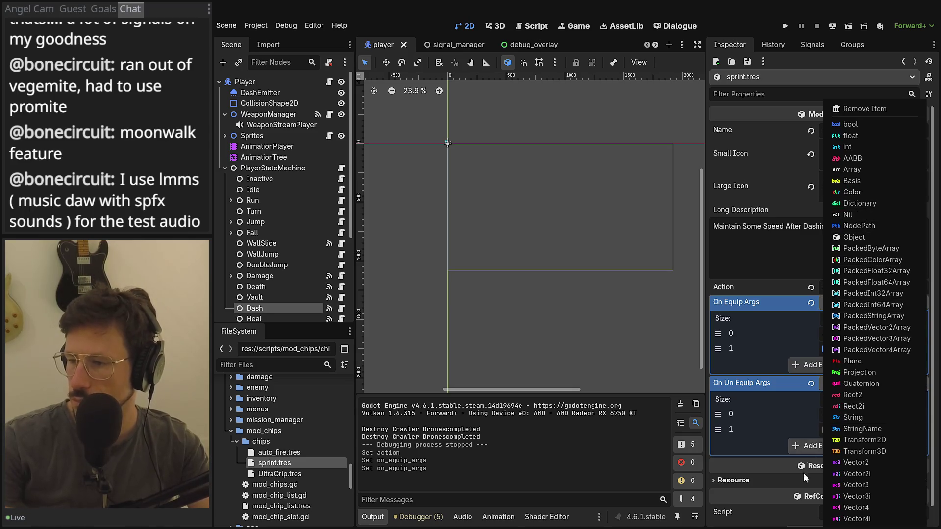
click(898, 428)
text(se)
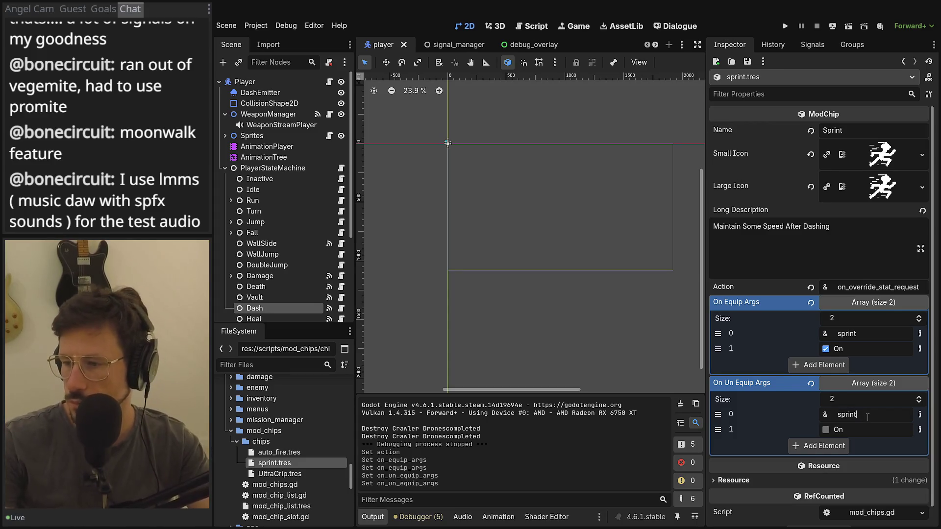
key(Tab)
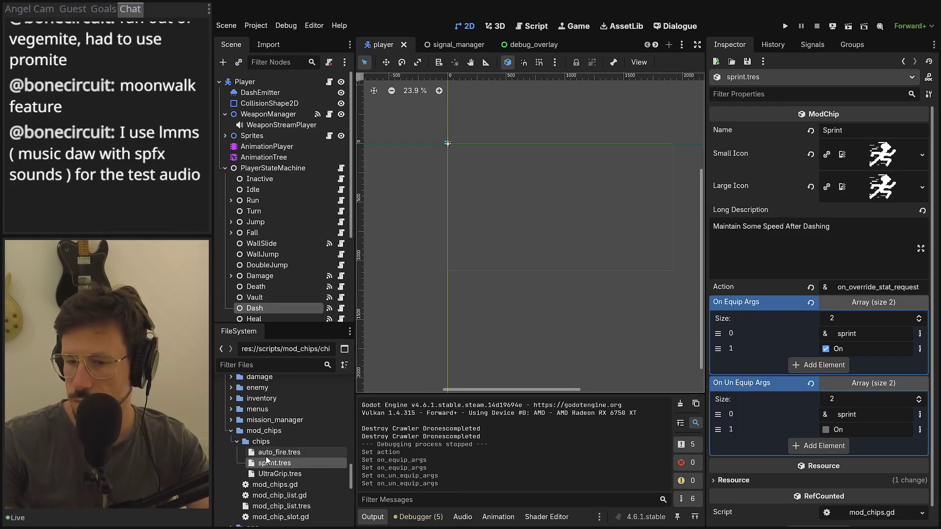
After comparing with UltraGrip, grow On Equip Args to three and set element 2 to int -1
click(266, 474)
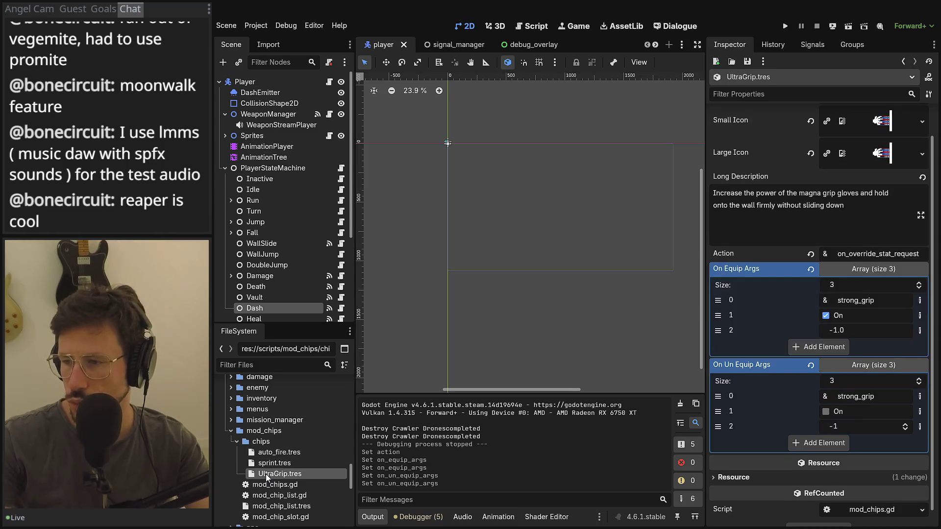
click(274, 464)
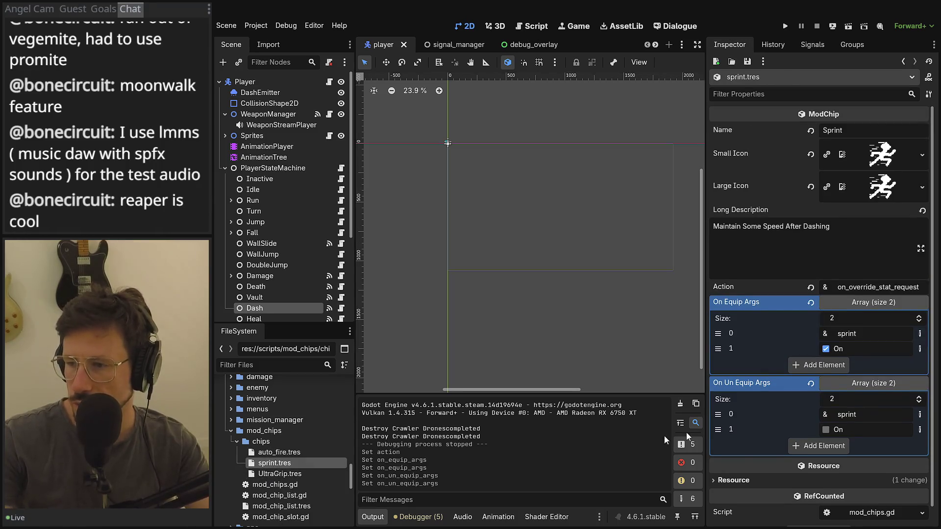
click(919, 316)
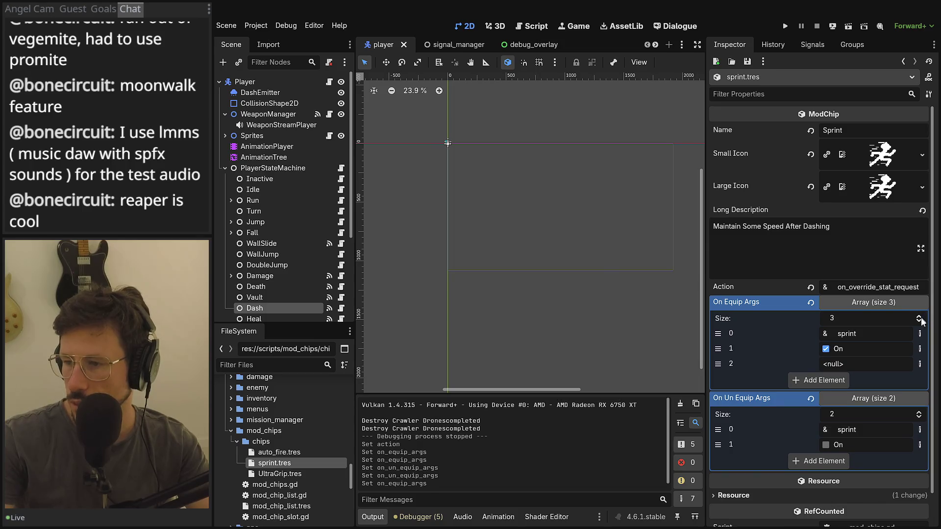
click(919, 363)
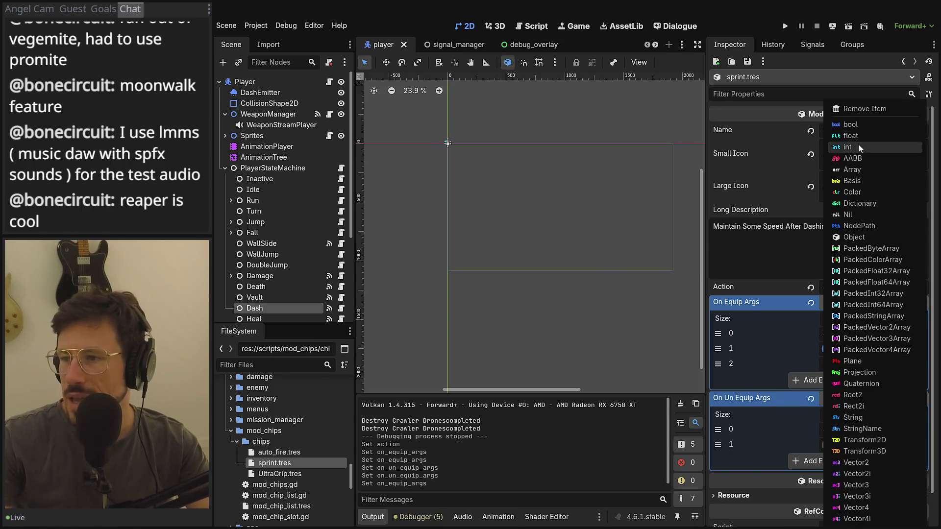
click(858, 144)
click(910, 369)
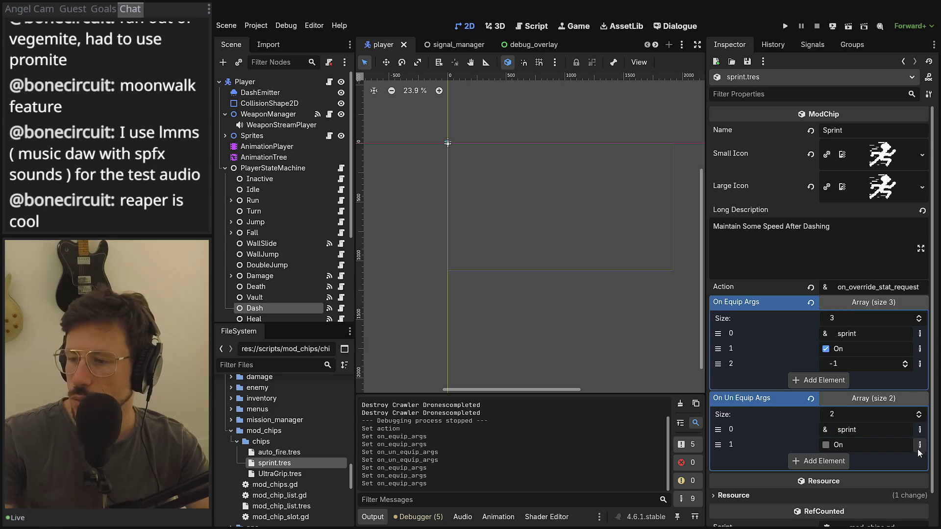
Add a third int element of -1 to On Un Equip Args and save sprint.tres
click(821, 460)
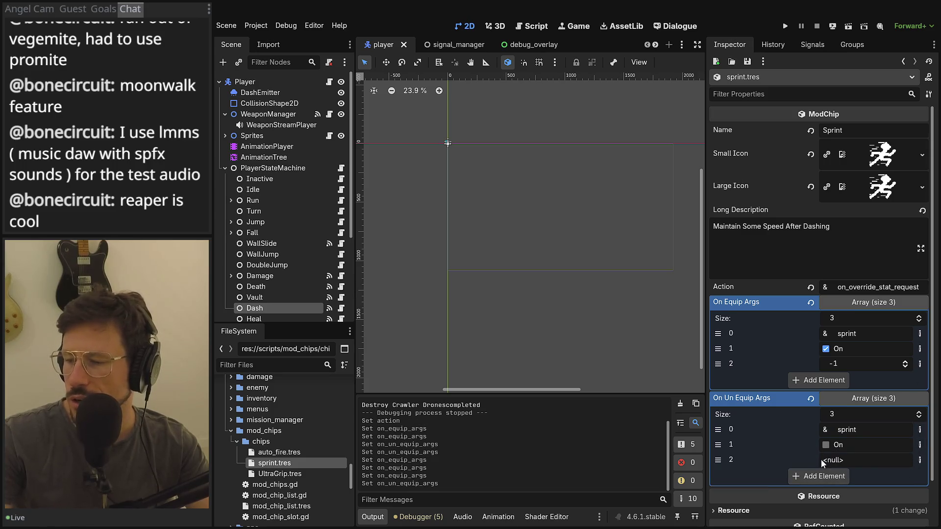
click(921, 460)
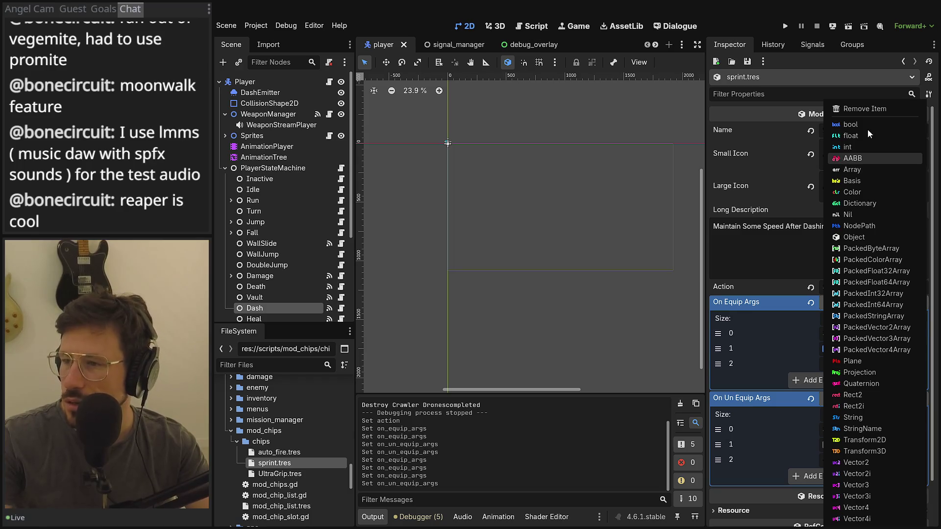
click(855, 147)
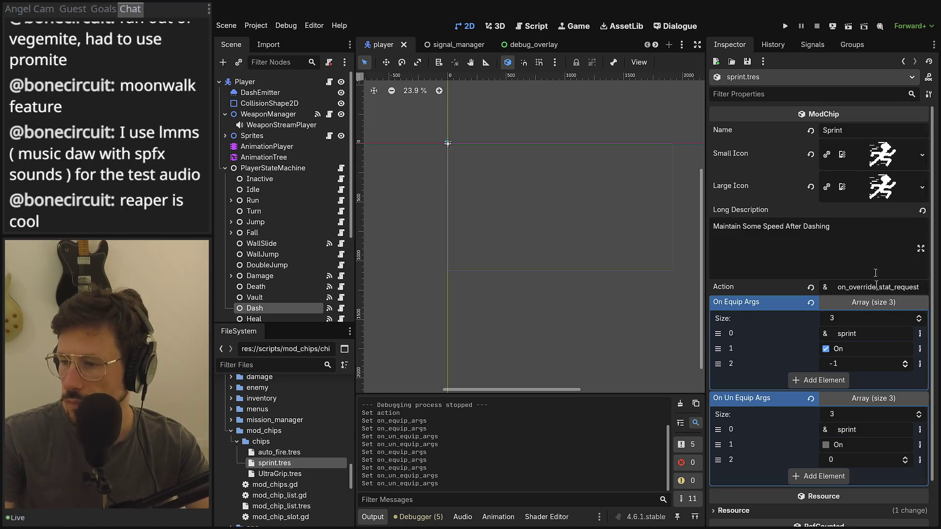
click(904, 462)
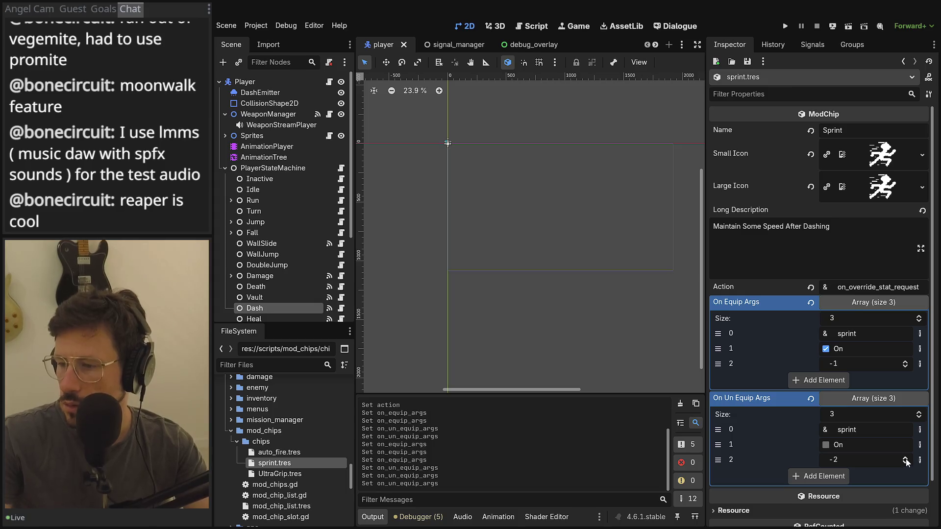
click(277, 473)
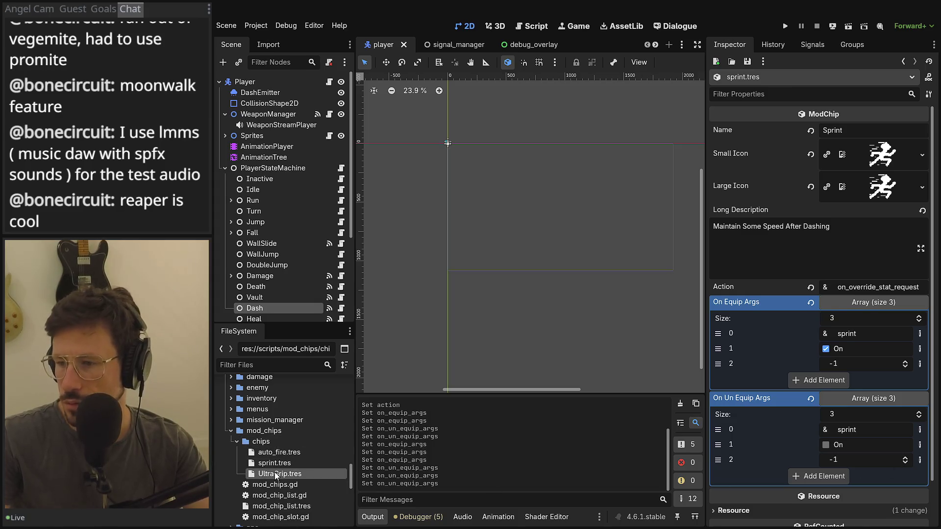
click(277, 466)
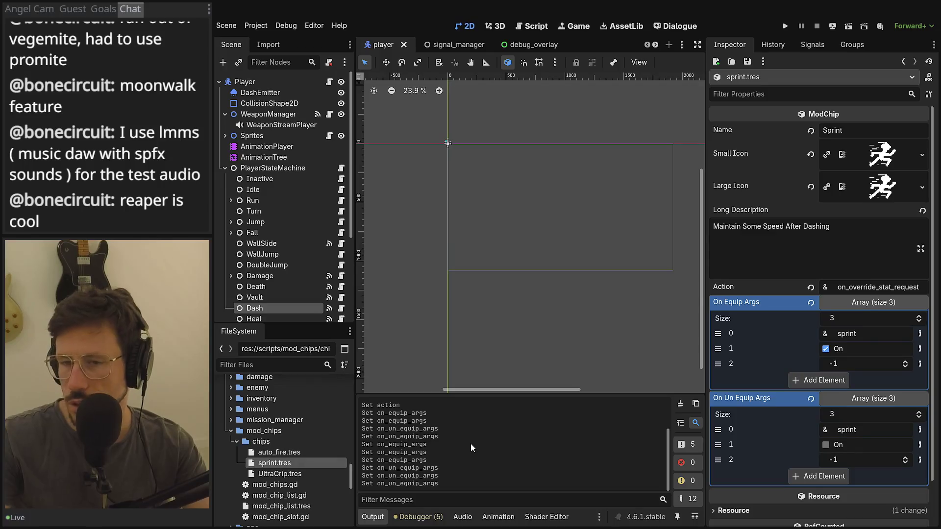
key(ctrl+s)
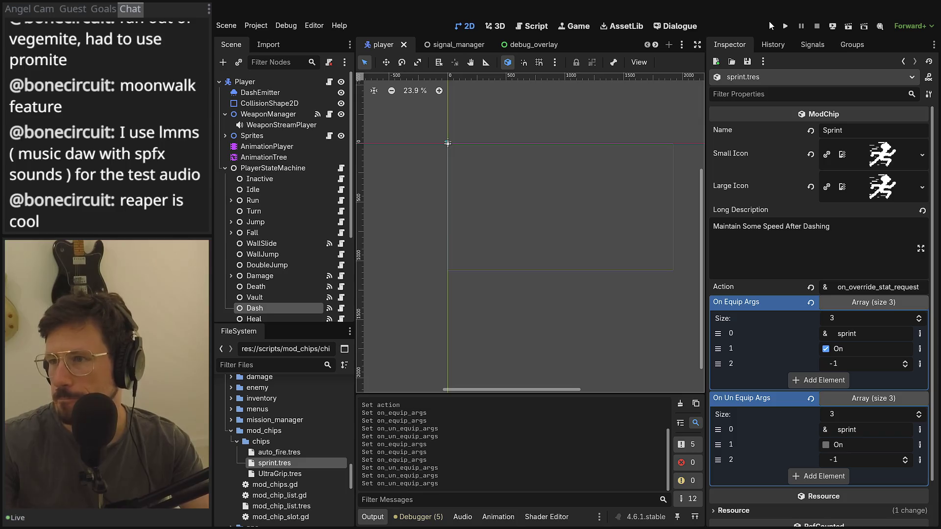
Run the game from a save slot and sprint right, left and right again
click(785, 26)
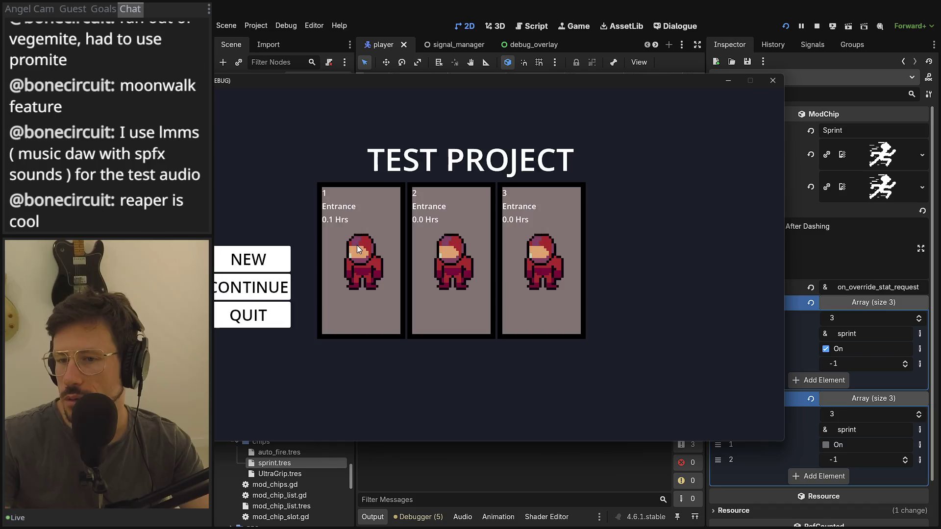
click(358, 246)
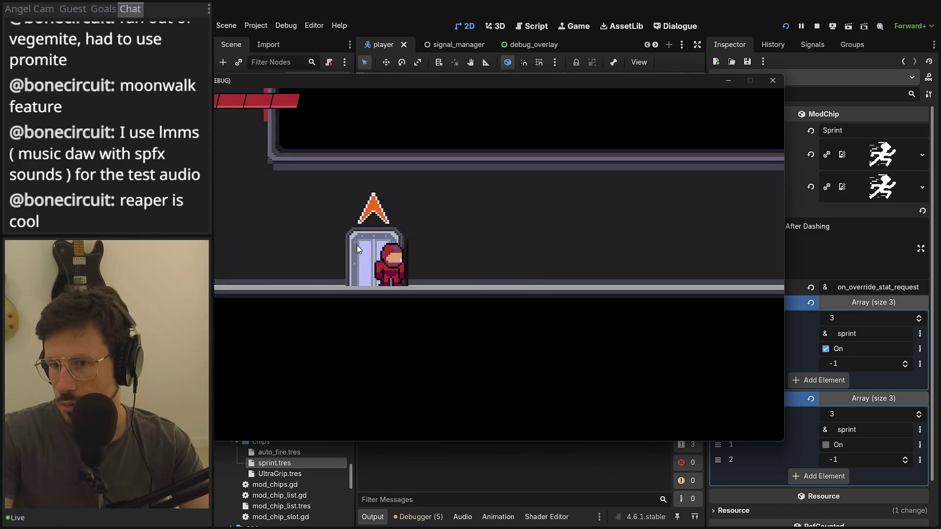
key(Right)
key(Left)
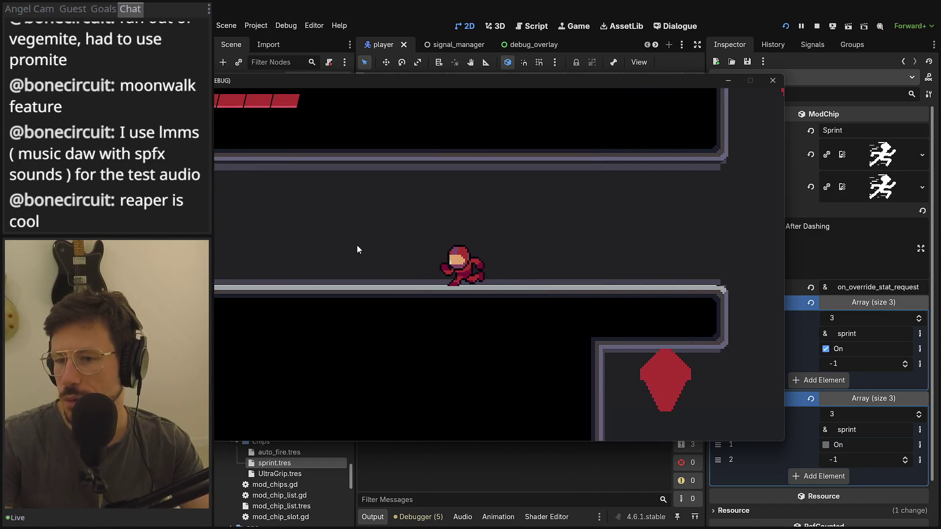
key(Right)
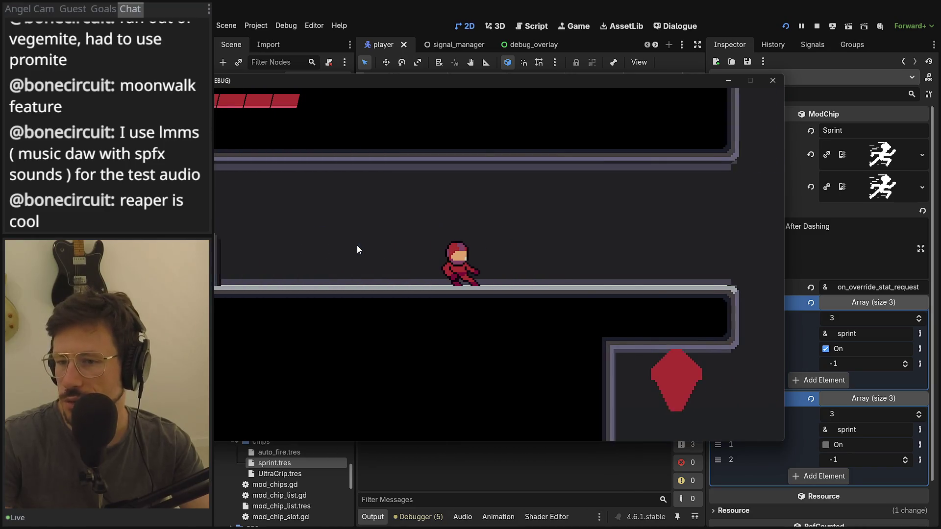
Equip the Sprint mod chip from the pause menu's ModChipMenu page and resume play
key(Escape)
key(e)
key(e)
key(e)
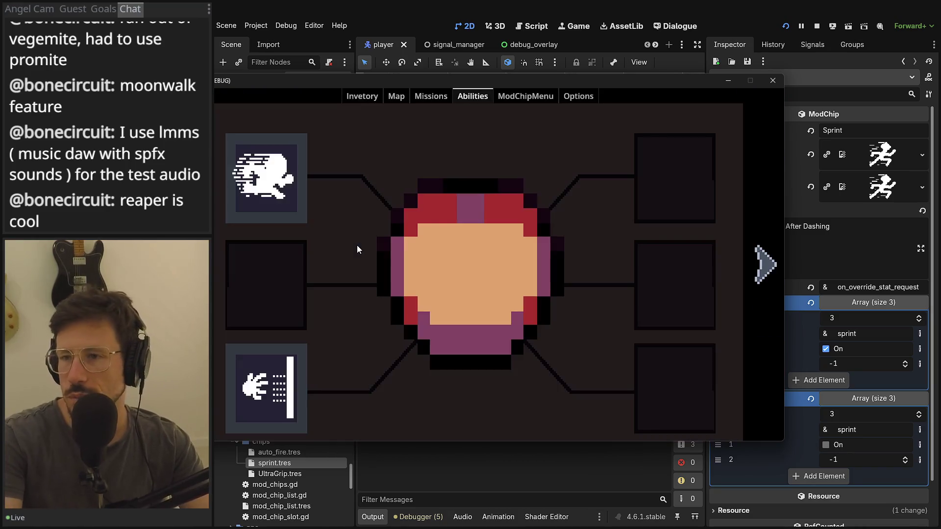
key(e)
key(Right)
key(Right)
key(Return)
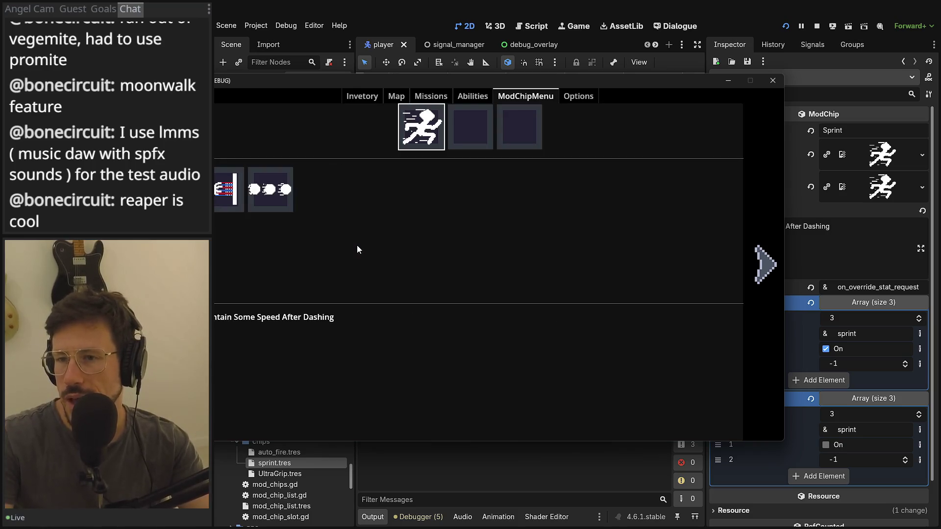
key(Escape)
Drop to a lower ledge, dash up higher platforms, and fire shots while moving
key(Right)
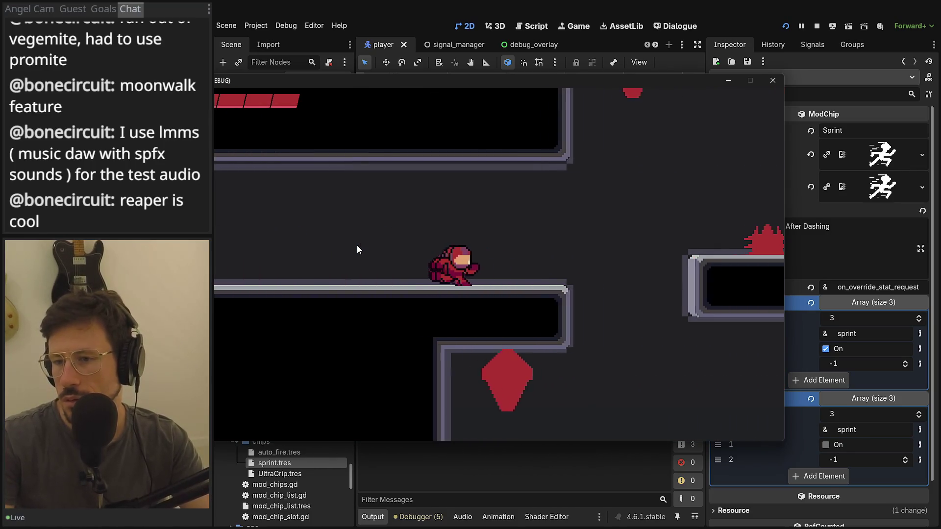
key(space)
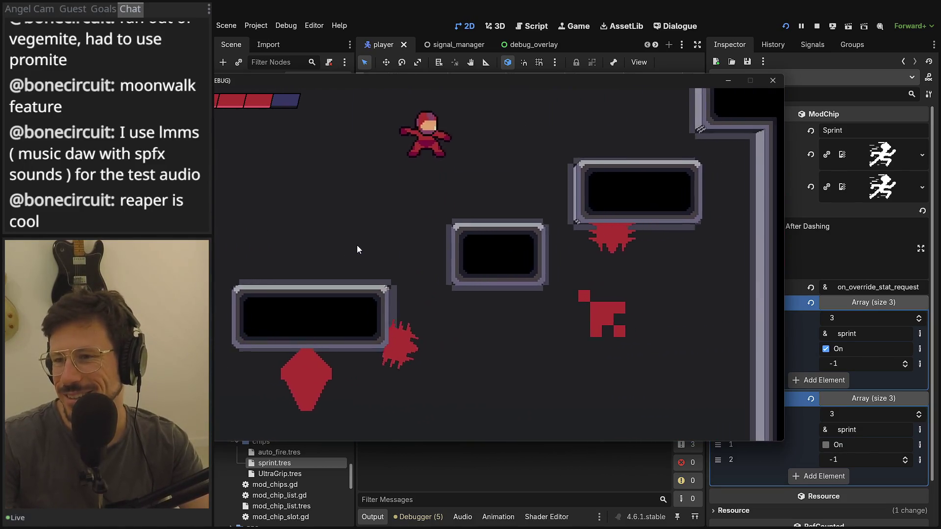
key(space)
key(Escape)
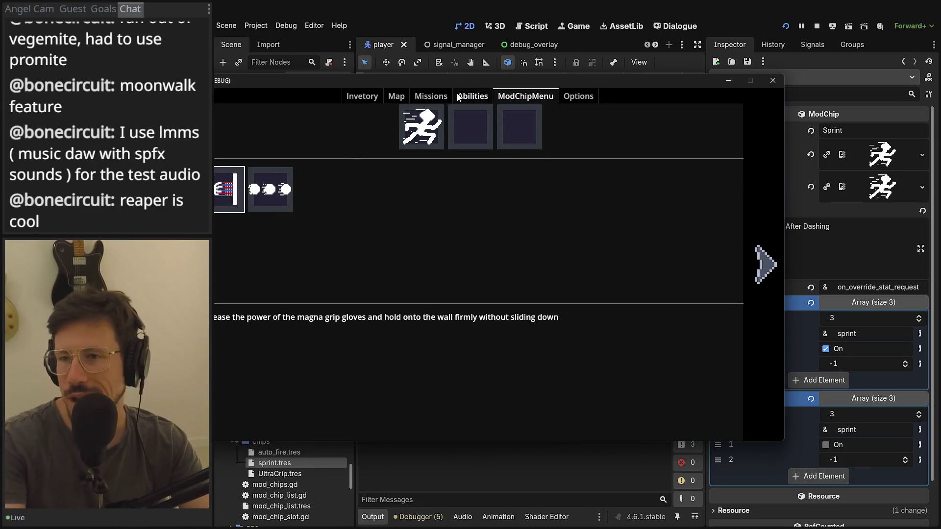
key(Escape)
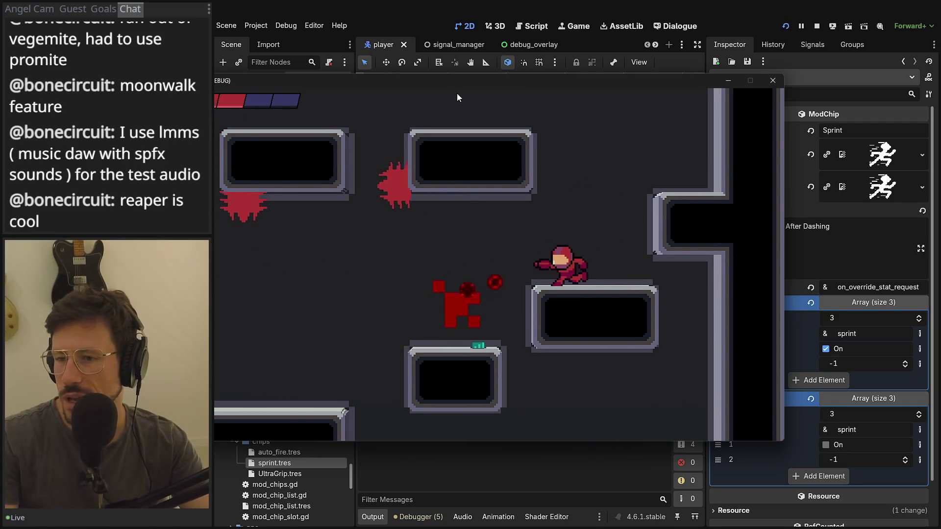
key(Left)
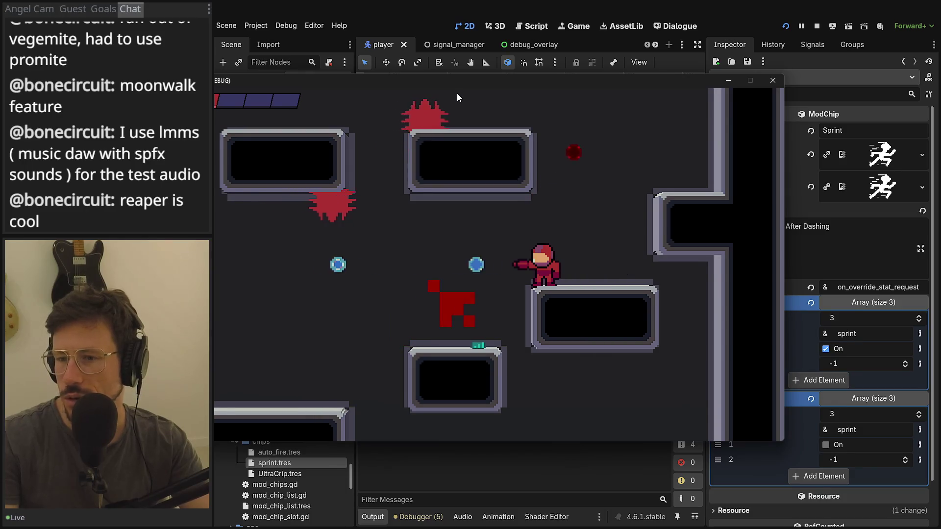
key(Right)
key(space)
key(space)
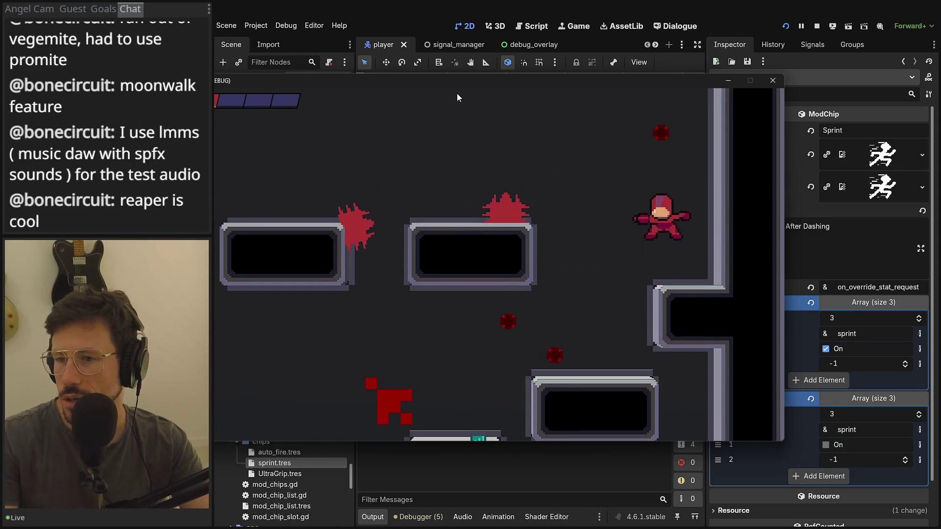
Jump across the platforms, run left along the long platform, then close the game
key(Left)
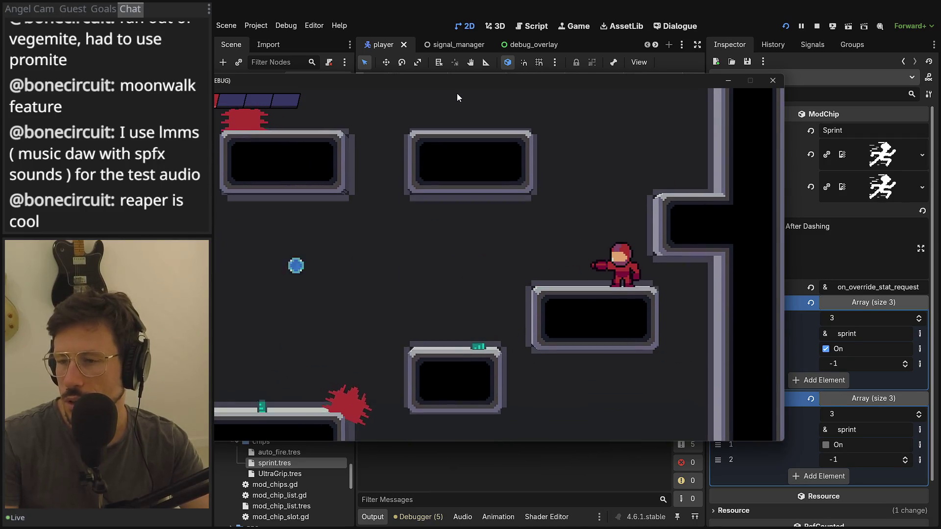
key(space)
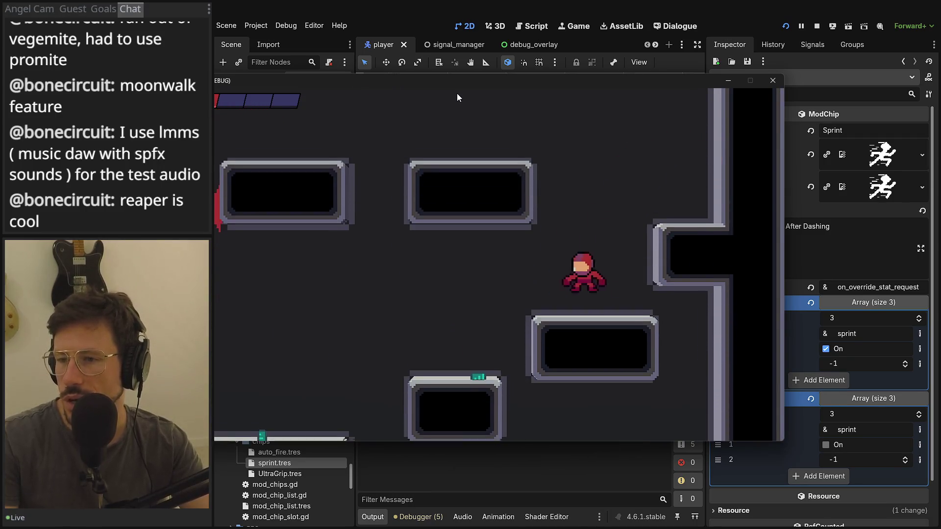
key(space)
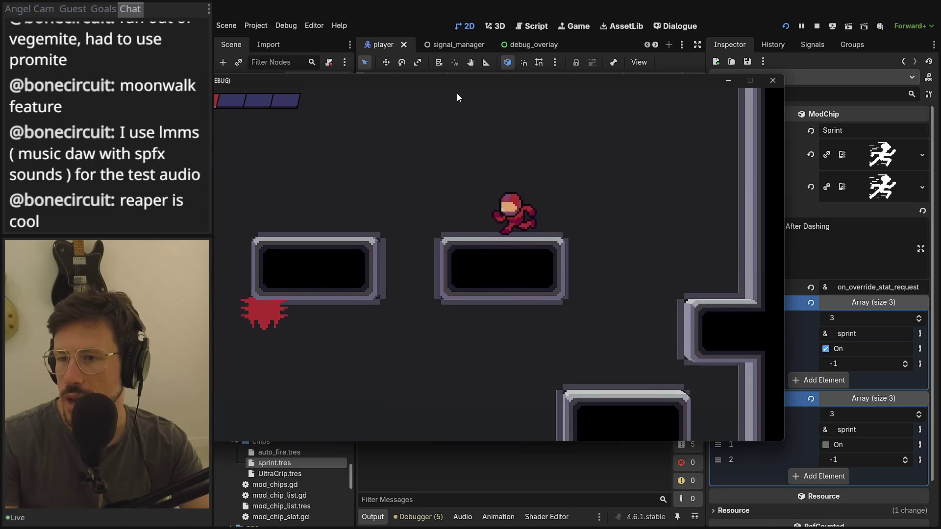
key(space)
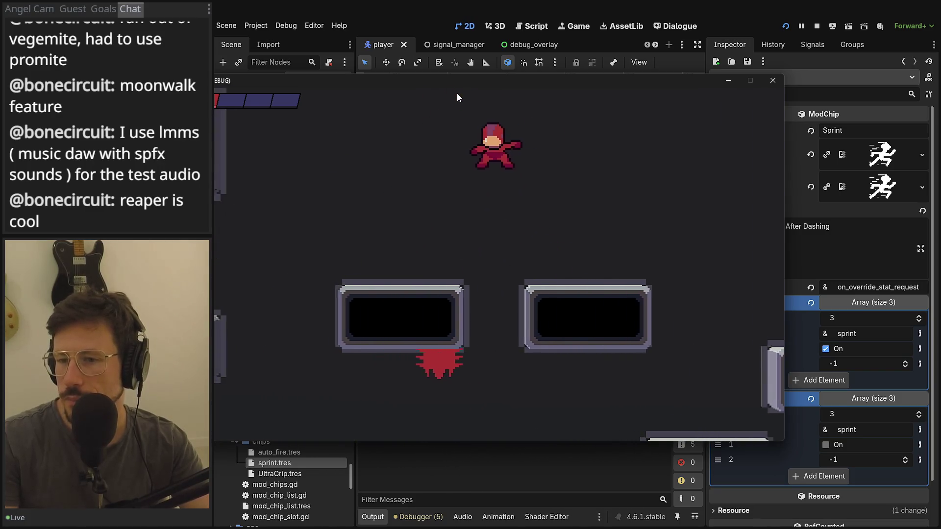
key(Left)
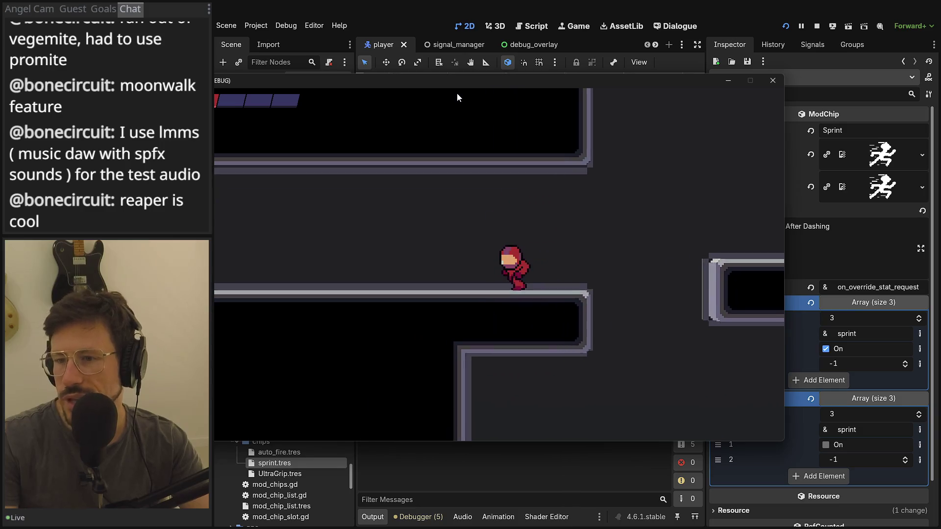
key(Left)
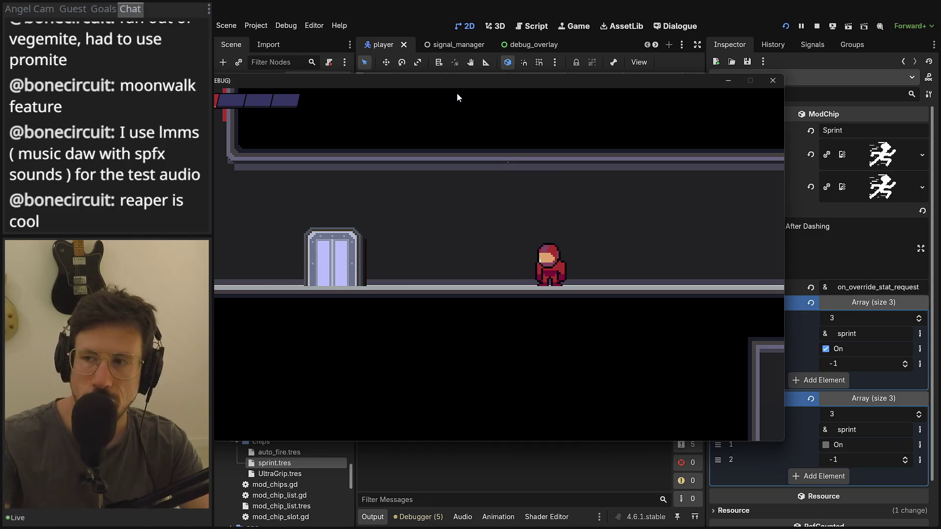
click(771, 80)
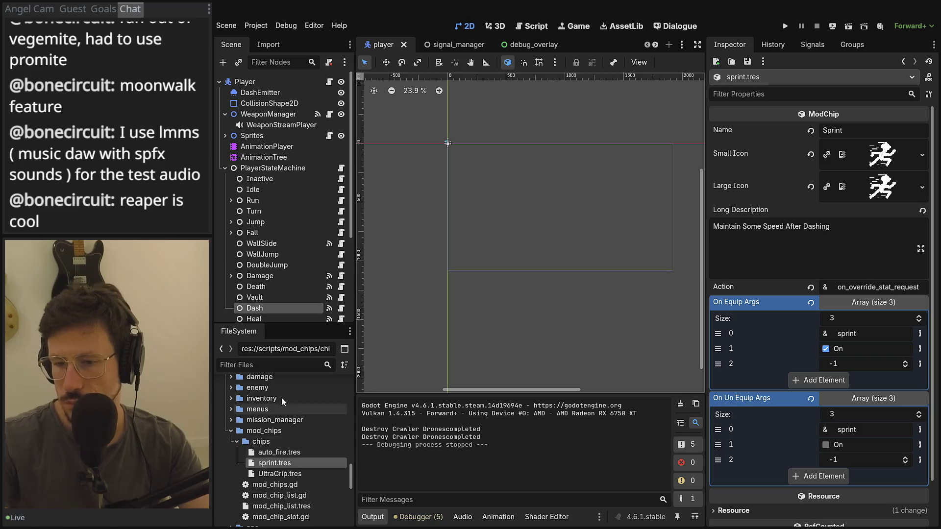
Relaunch the game and load save slot 1
scroll(282, 398, up, 5)
scroll(284, 389, up, 3)
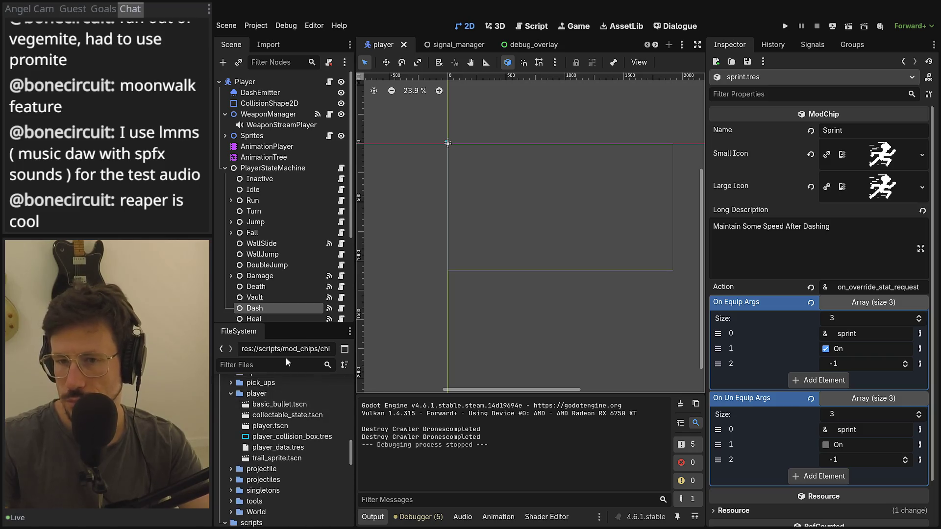
click(787, 25)
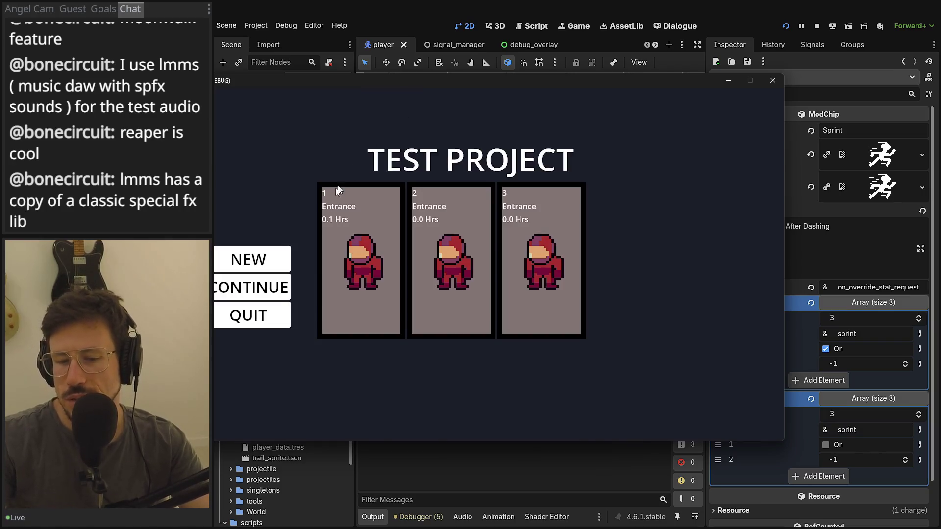
click(334, 232)
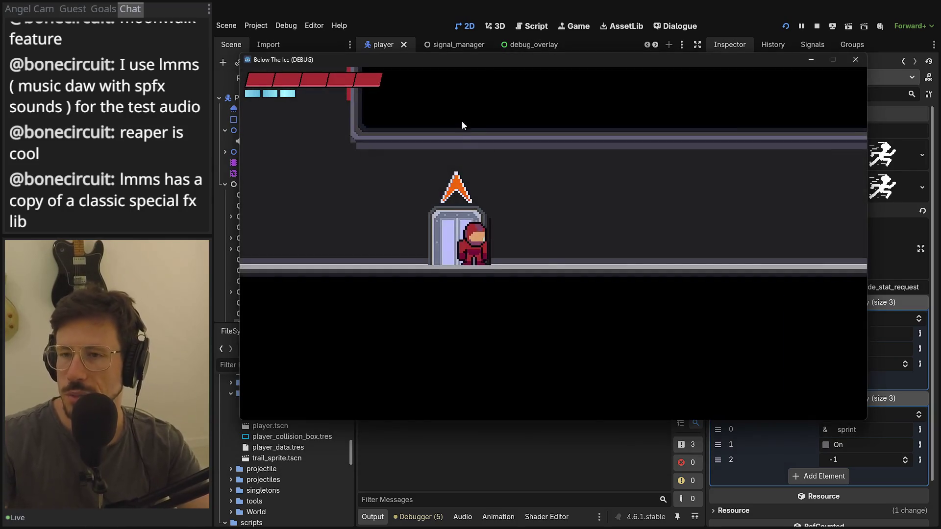
Tick Sprint in the debug overlay's Change Abilities checklist and confirm with Done
key(Escape)
key(Escape)
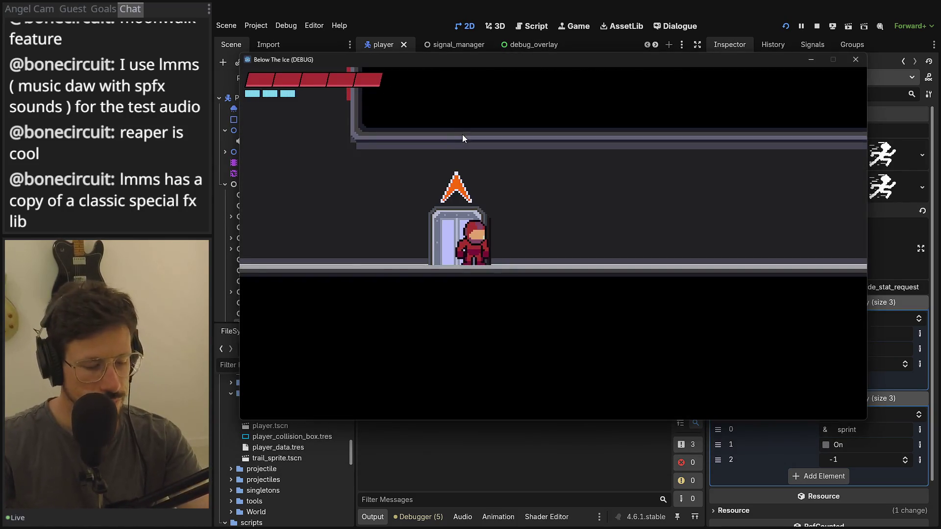
key(F1)
click(420, 261)
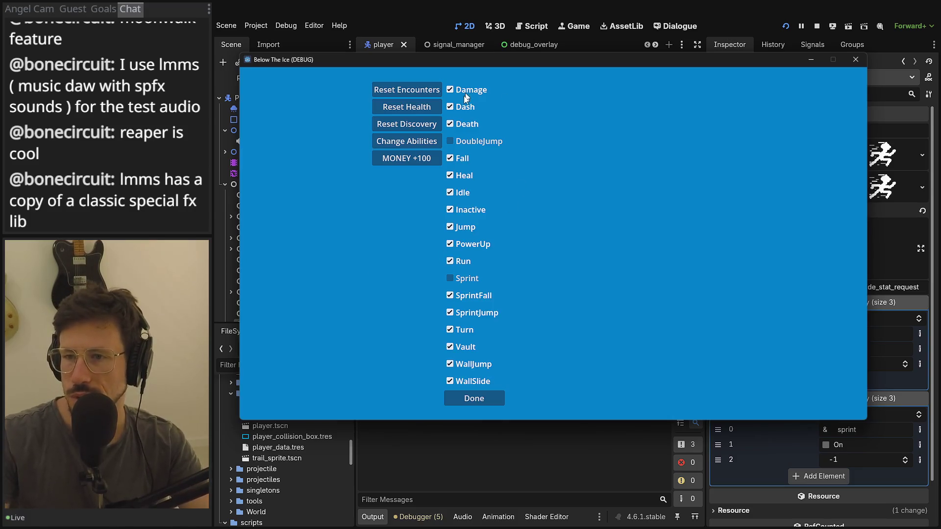
click(454, 278)
click(495, 398)
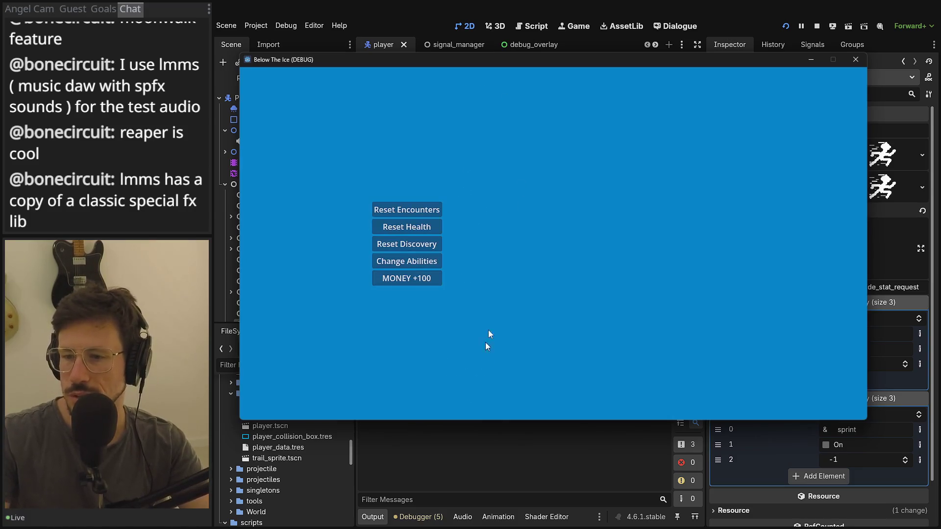
key(F1)
key(F1)
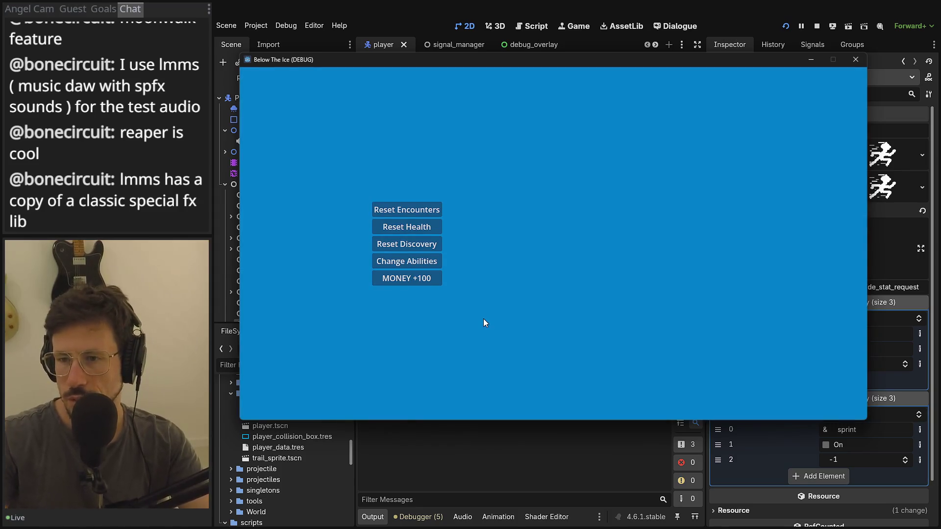
key(F1)
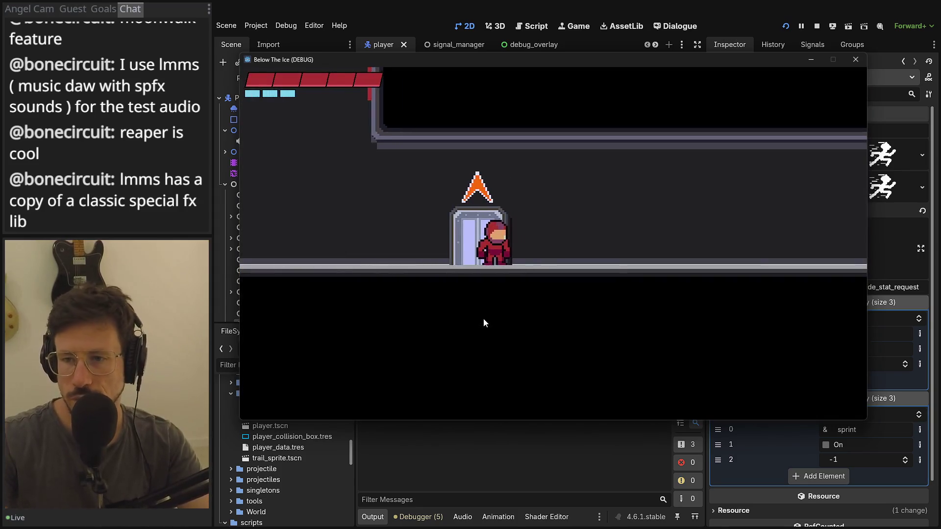
Open the in-game menu and browse the inventory items, including Fiend Soda
key(Escape)
key(Return)
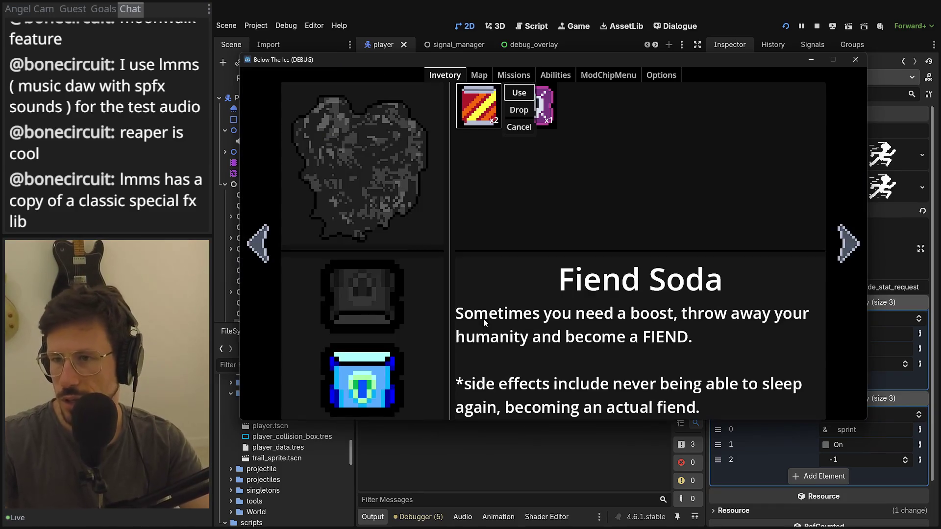
key(Escape)
key(Escape)
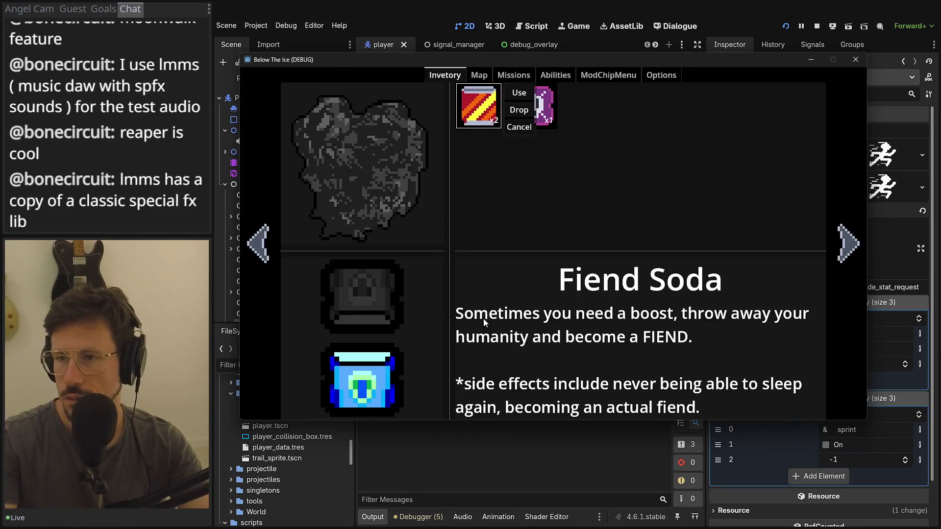
key(Right)
key(Left)
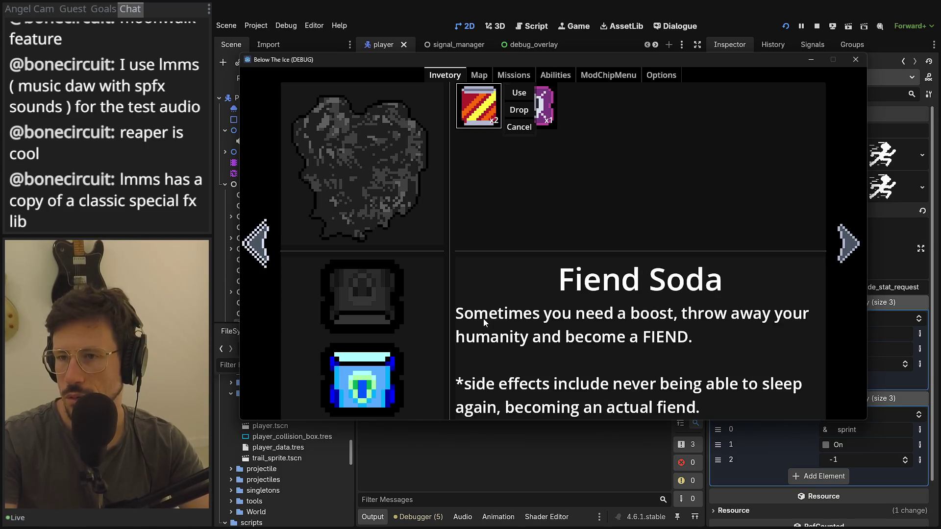
key(Right)
Page through Map, Missions and Abilities to ModChipMenu, equip the sprint chip, and resume running
key(e)
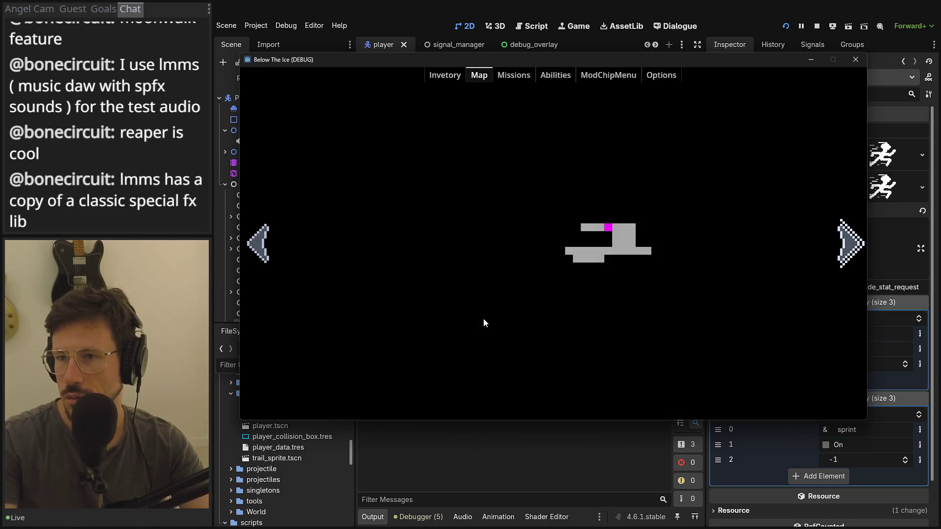
key(Right)
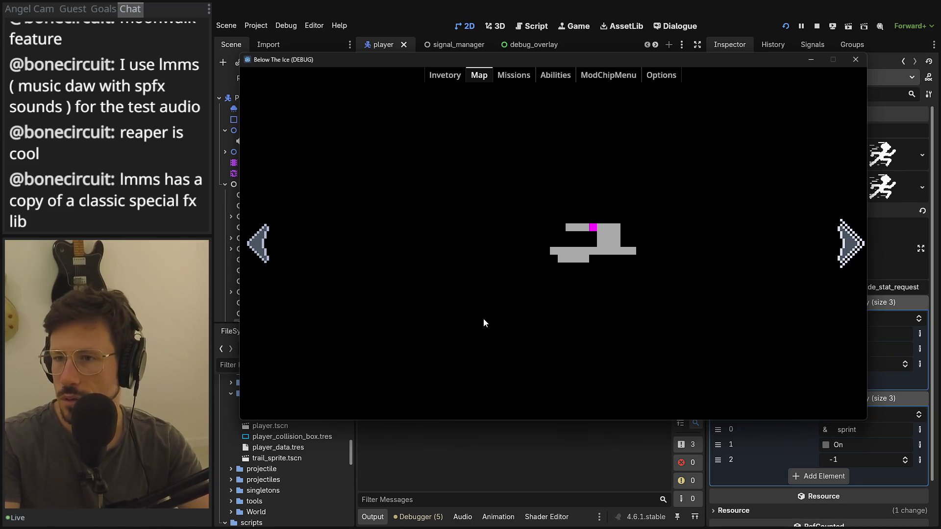
key(Up)
key(e)
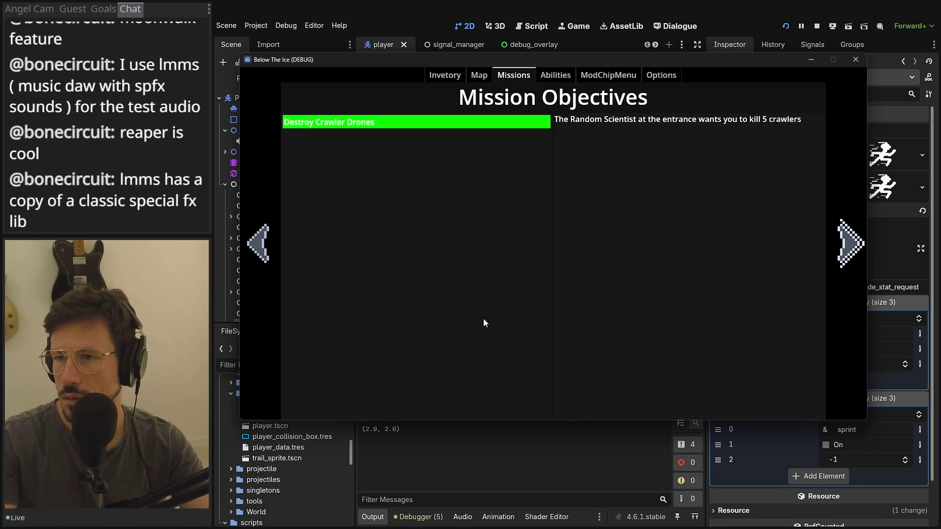
key(e)
key(e)
key(Right)
key(Right)
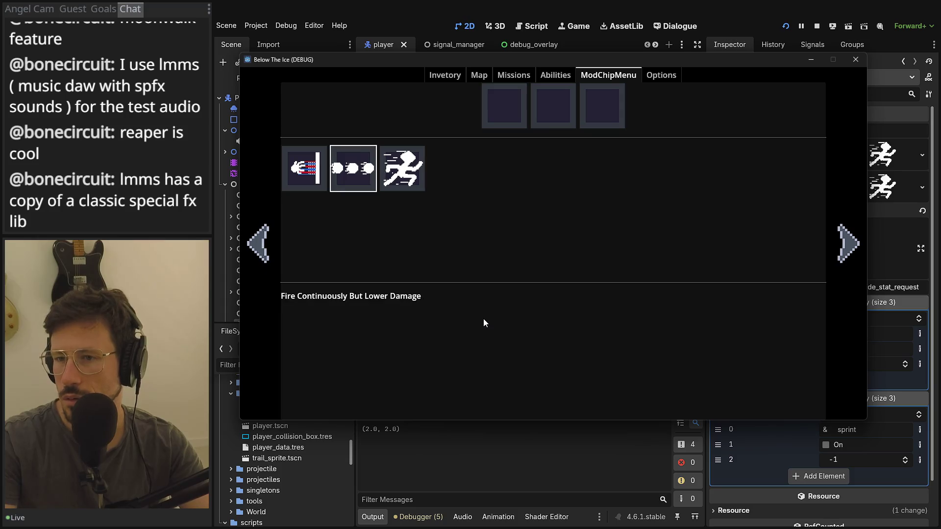
key(Return)
key(Down)
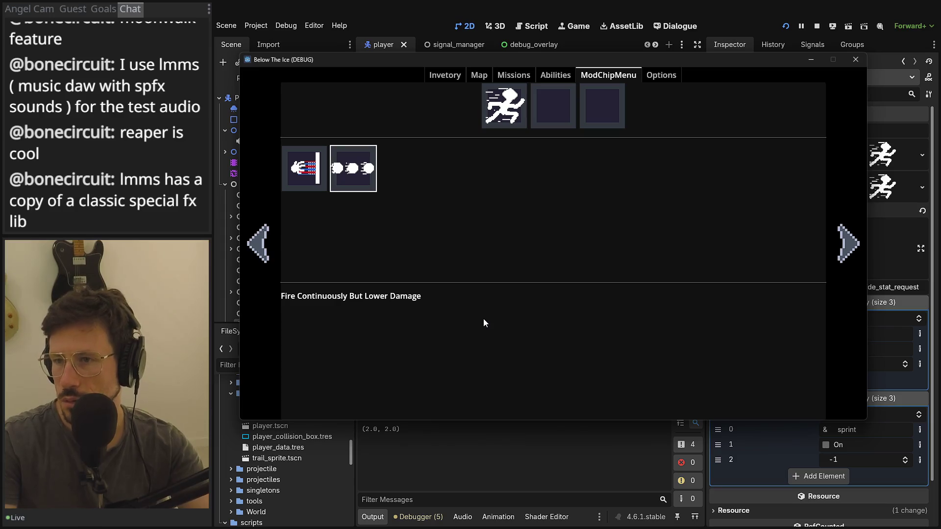
key(Escape)
key(Right)
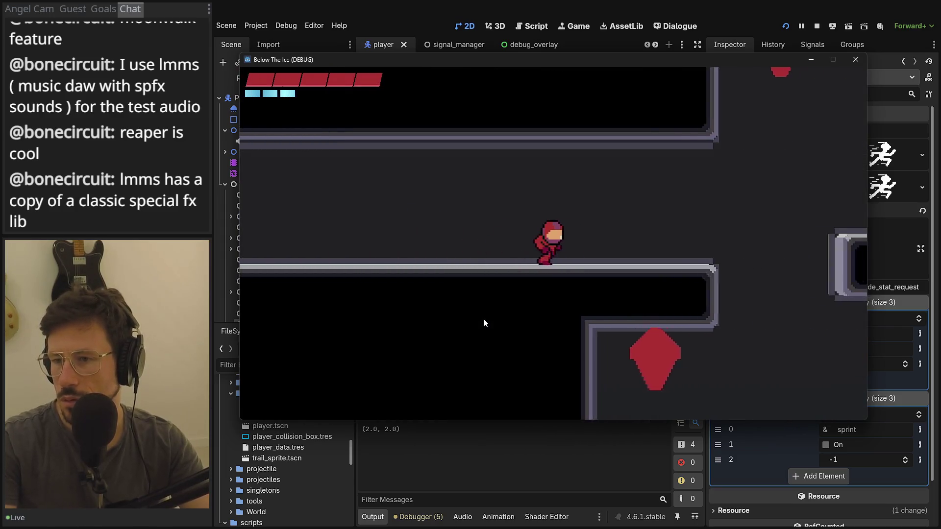
Run left and right, then unequip the sprint chip in ModChipMenu
key(Left)
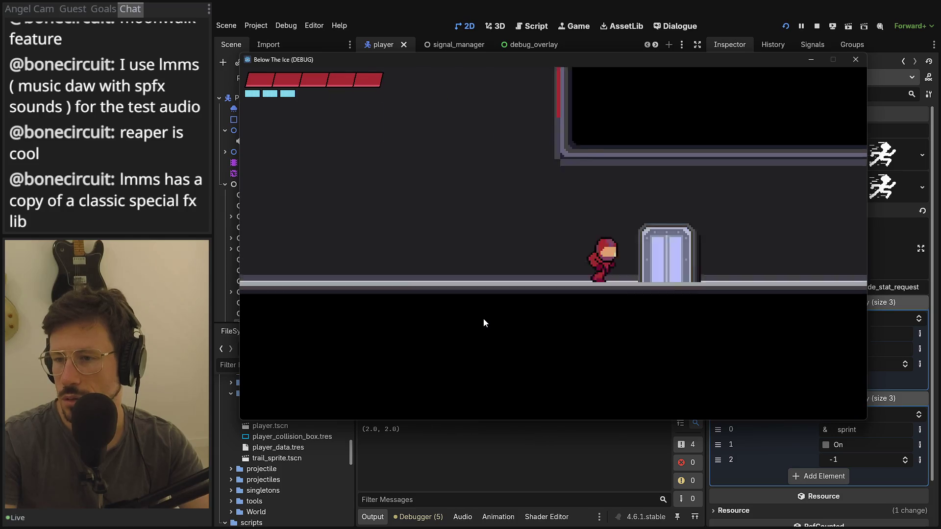
key(Right)
key(Escape)
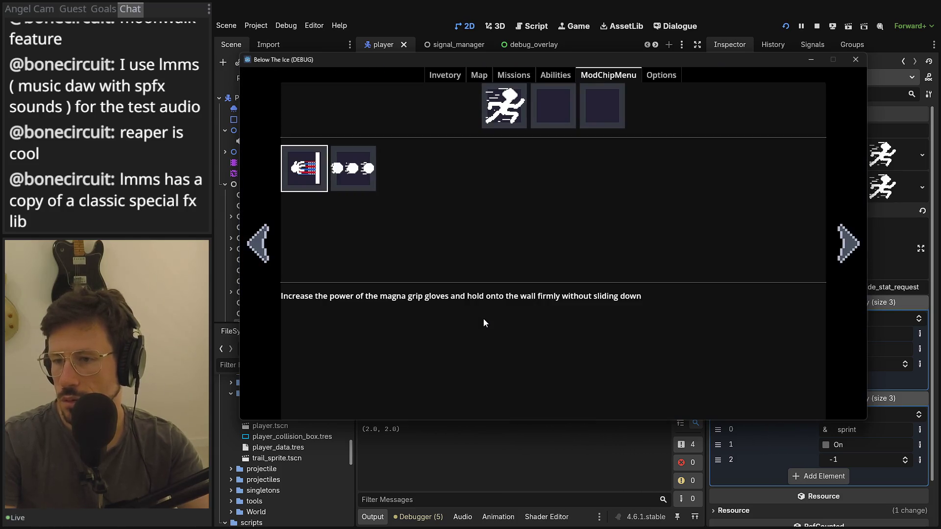
key(Up)
key(Return)
key(Escape)
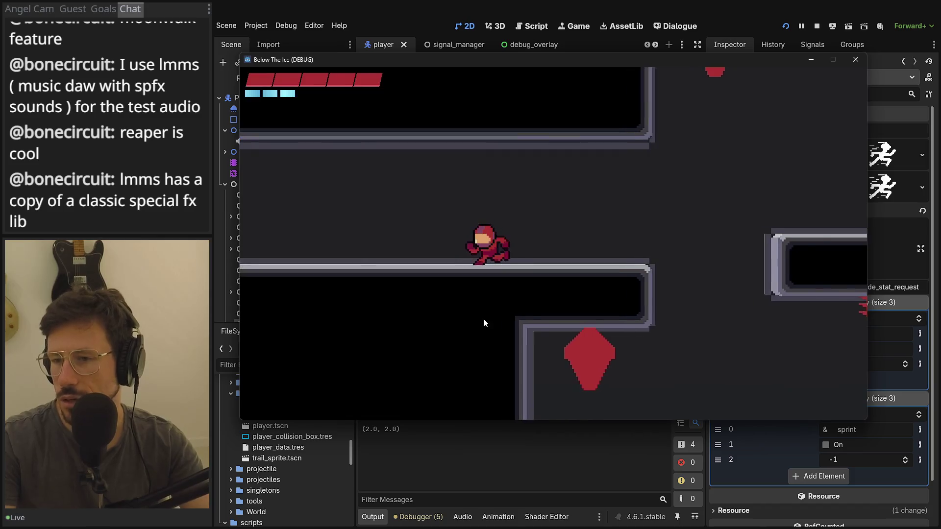
Run and jump without the sprint chip, then close the game
key(Right)
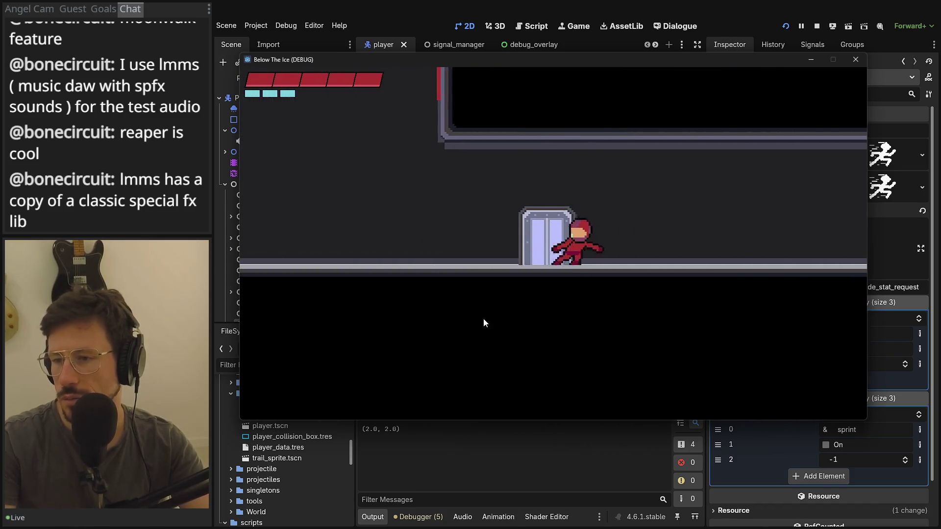
key(space)
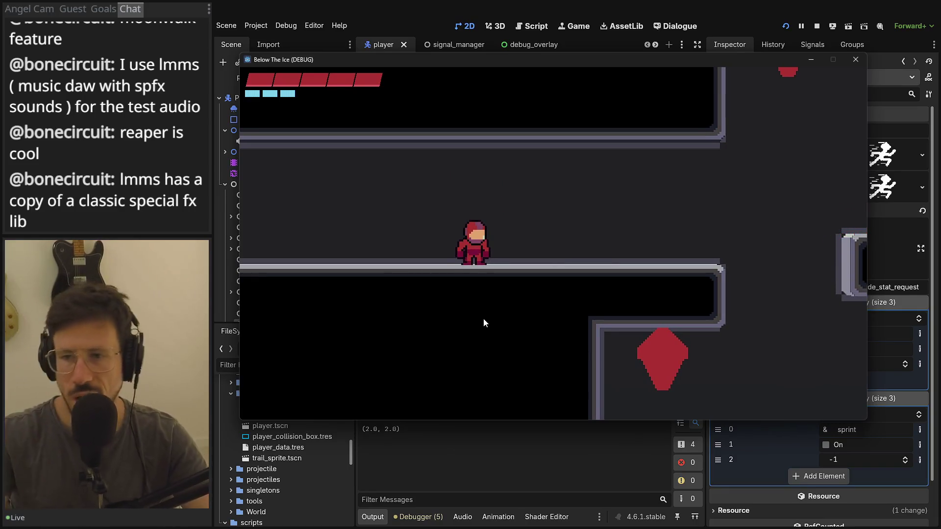
key(Left)
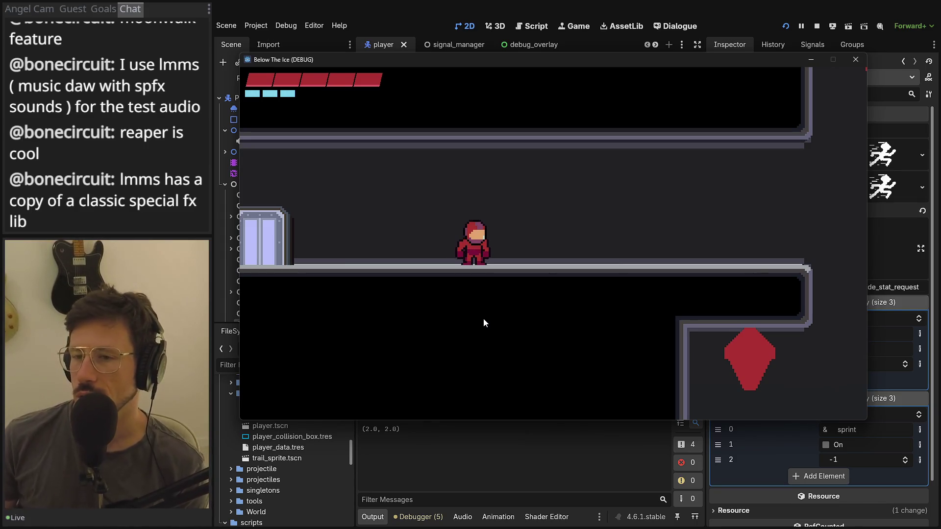
click(854, 60)
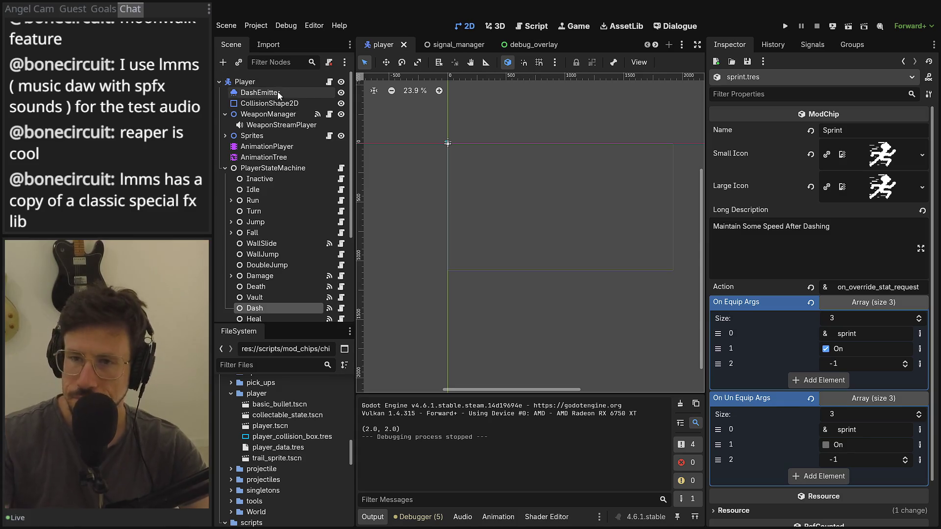
Switch to the signal_manager scene tab
click(442, 45)
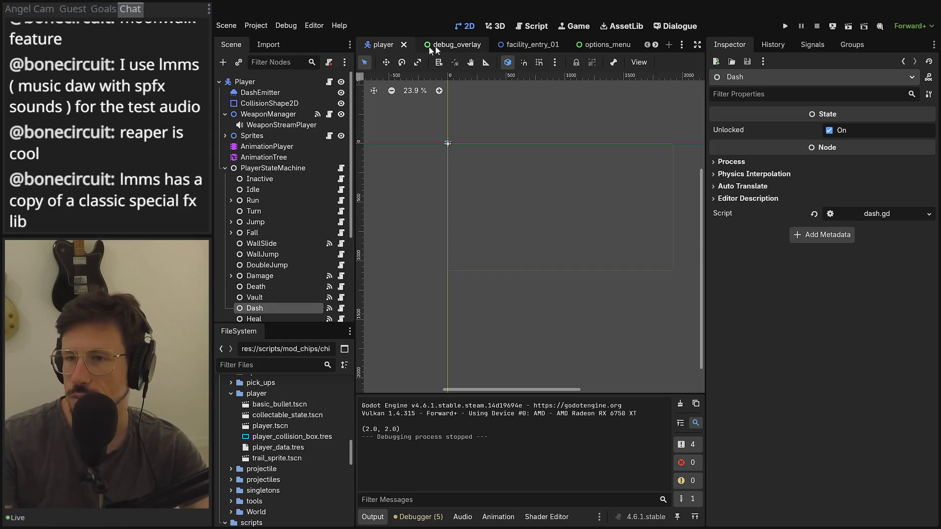
Add SprintJump and SprintFall to the DashState pickup's state names in facility_entry_01, save, and run with F5
click(531, 45)
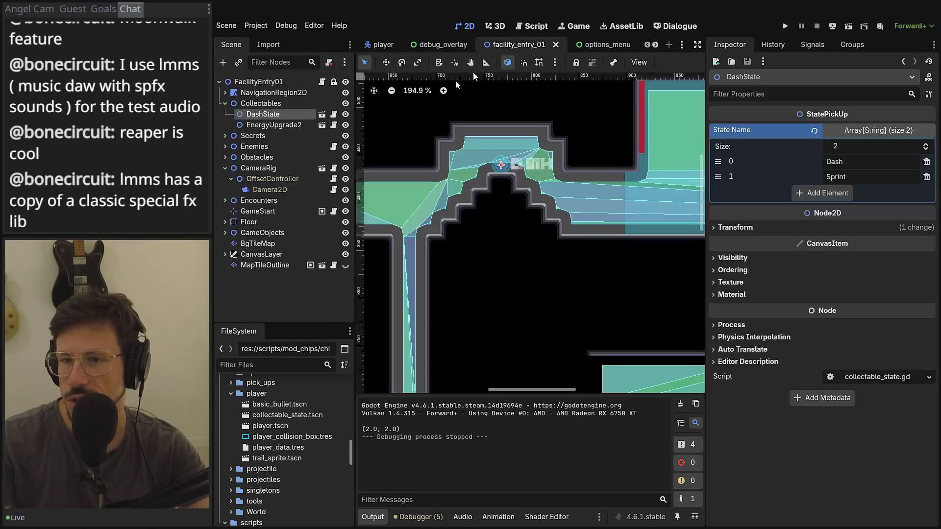
click(839, 195)
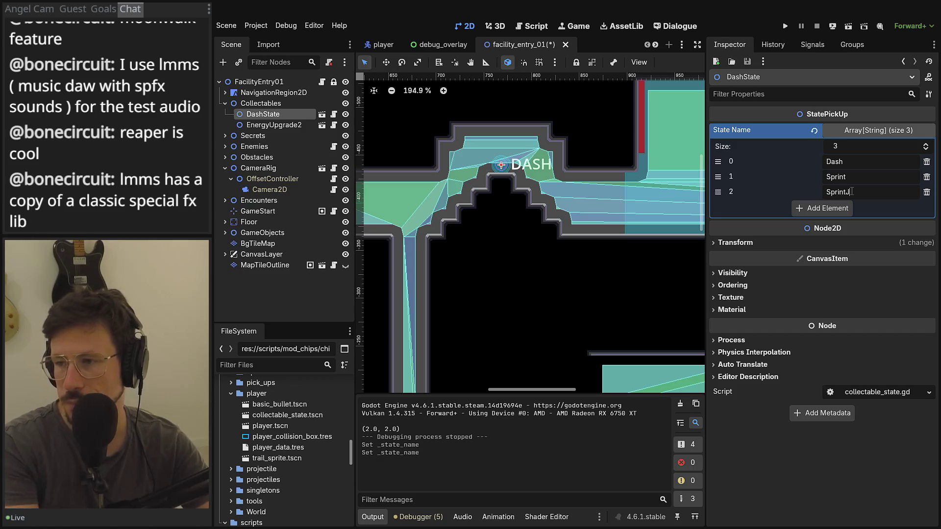
click(842, 205)
text(SprintFall)
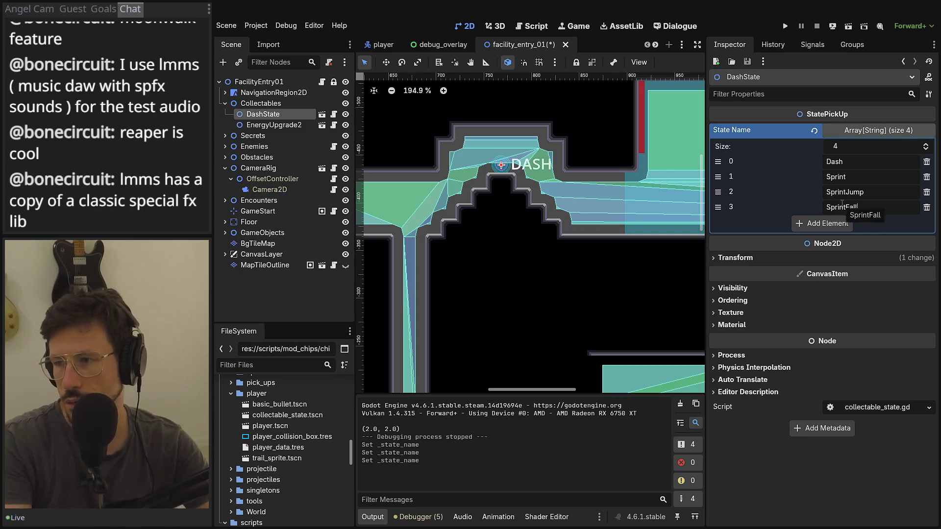
key(ctrl+s)
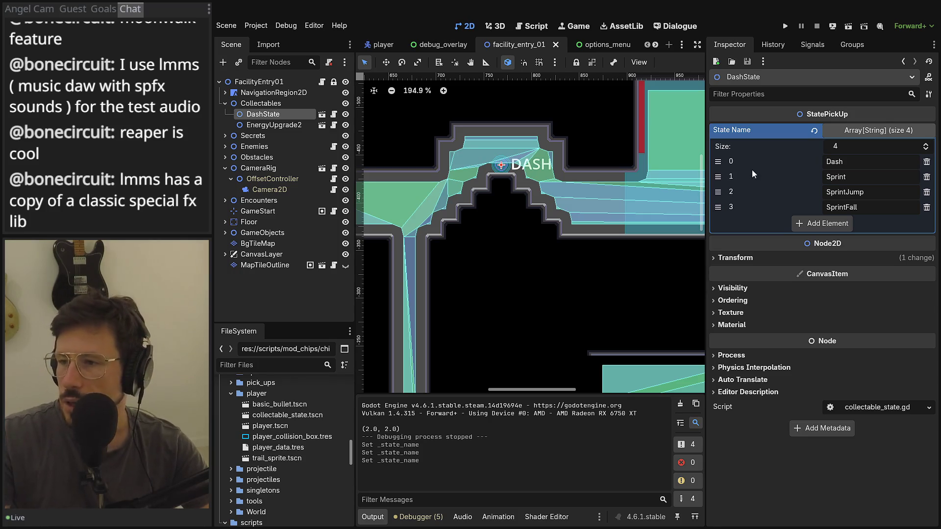
key(F5)
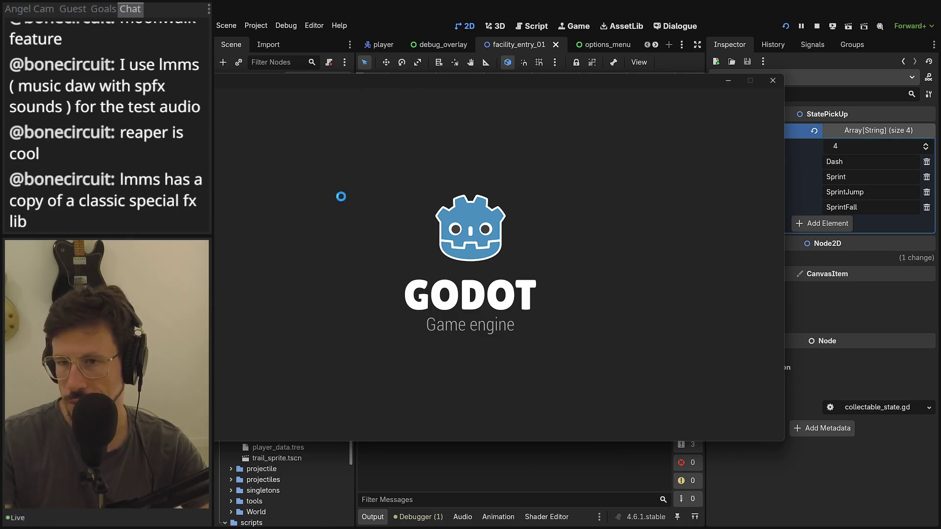
Start playing from the main menu, reposition the game window, and page through the in-game menu
click(410, 286)
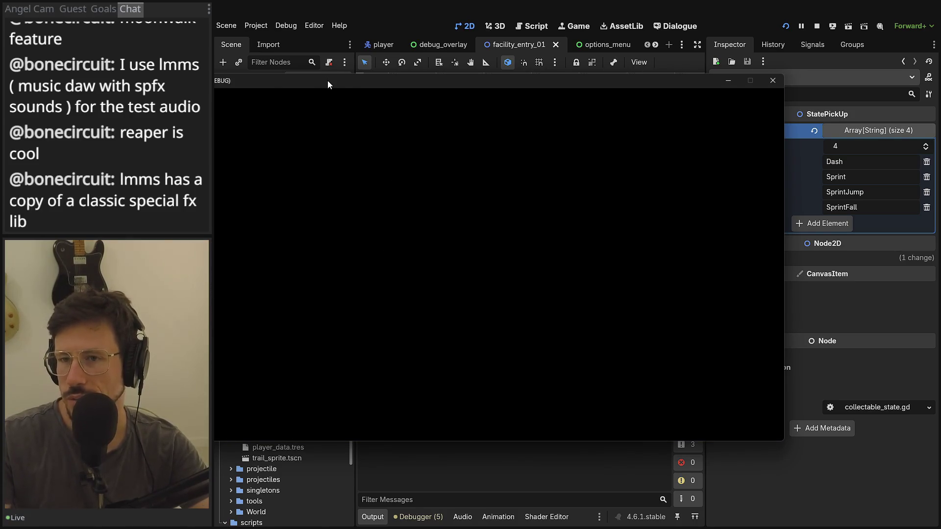
drag(327, 81, 395, 80)
key(Escape)
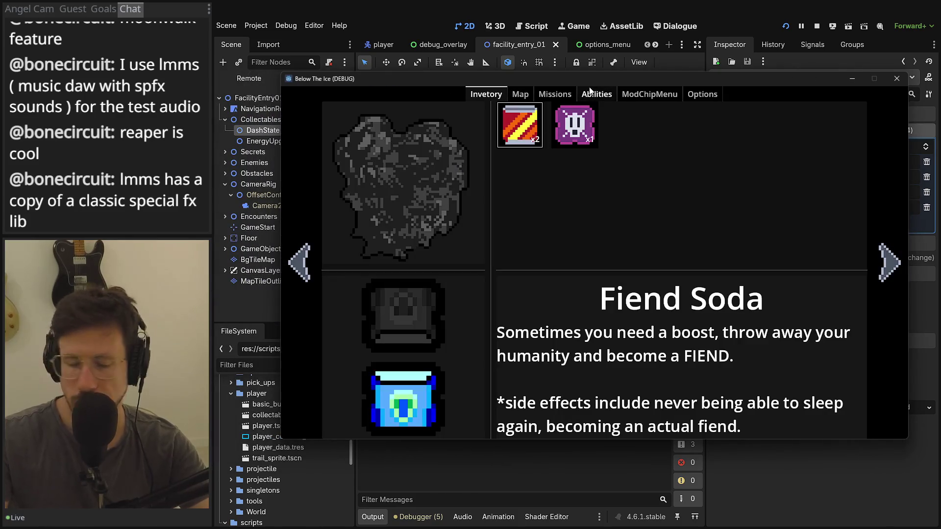
click(588, 87)
key(e)
key(Escape)
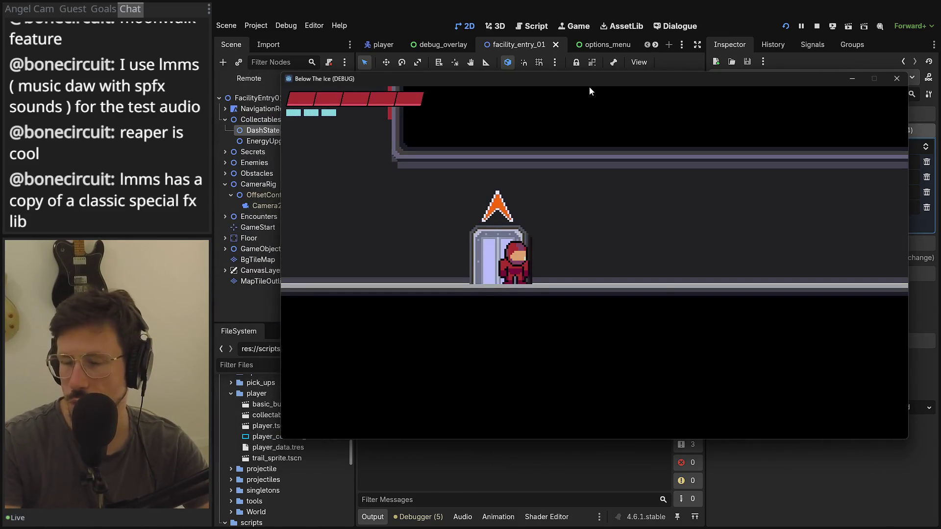
key(Escape)
key(Escape)
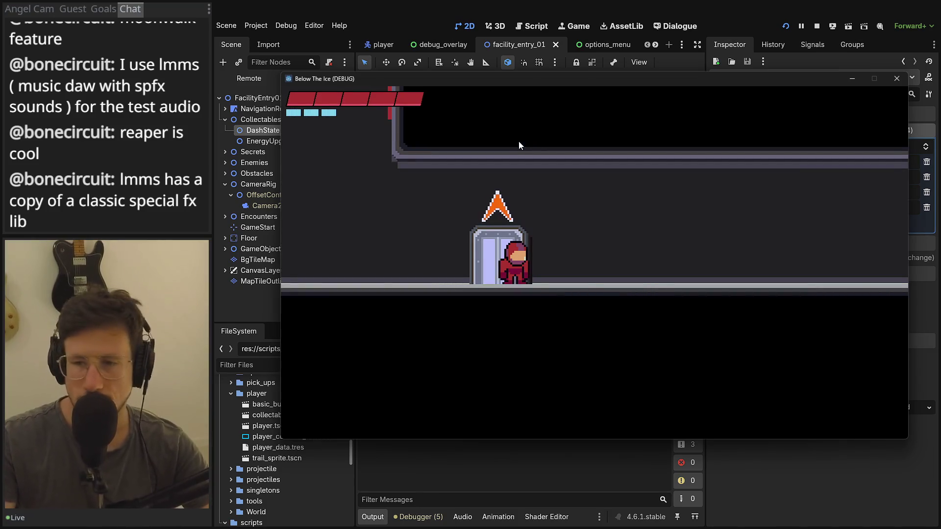
Review the Change Abilities toggles in the debug overlay, with Dash and DoubleJump off, then resume play
key(F1)
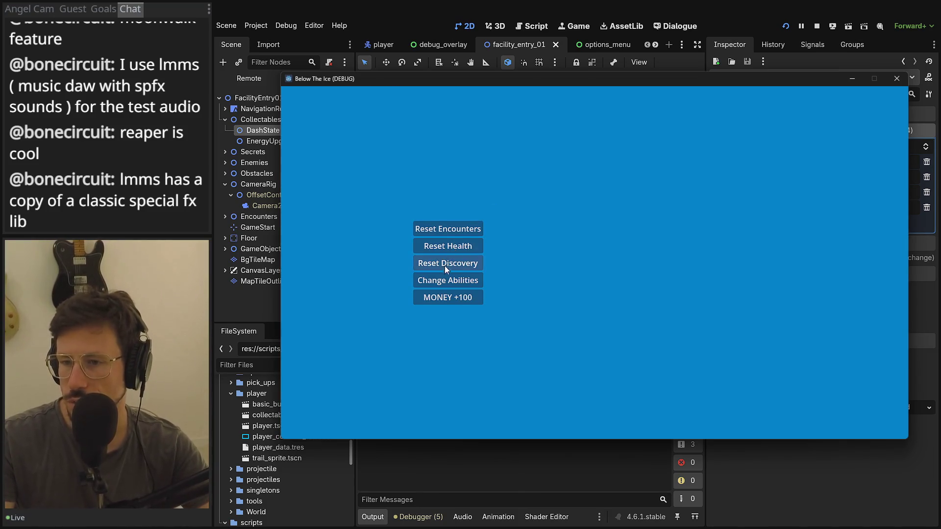
click(476, 278)
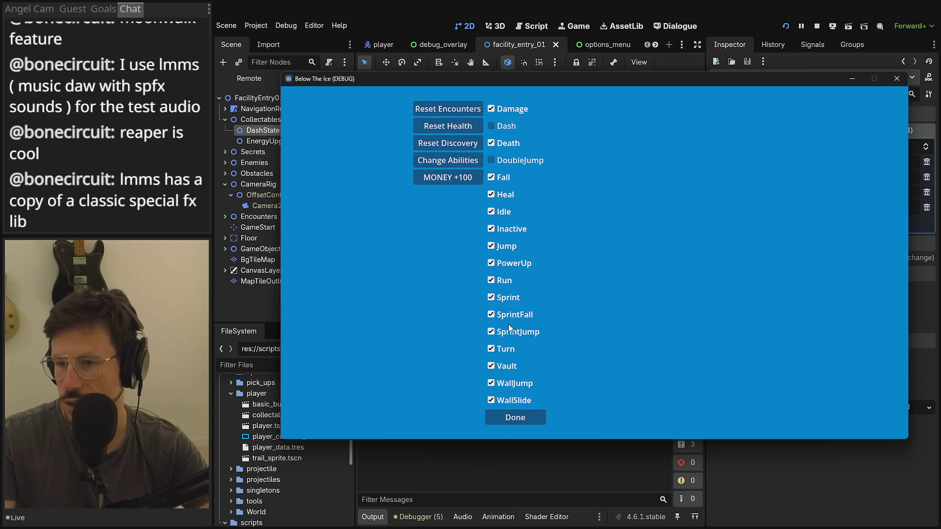
click(522, 421)
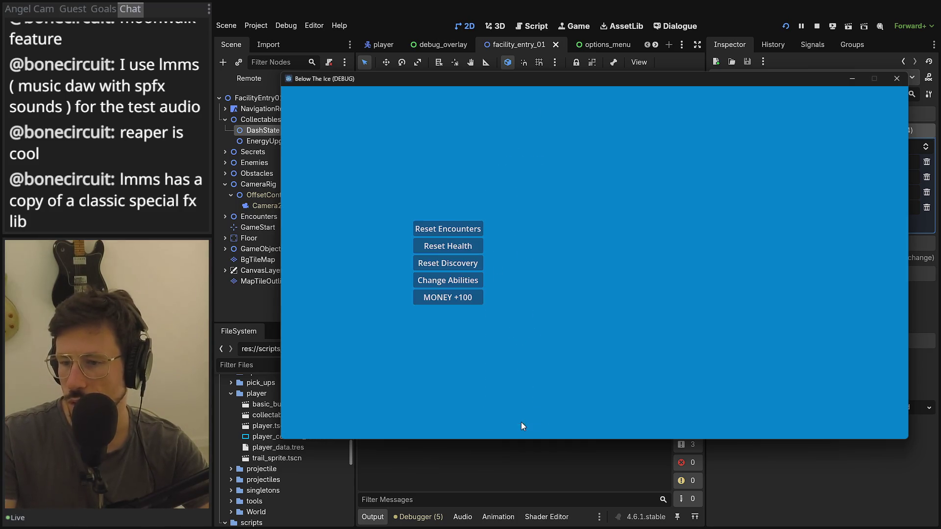
key(F1)
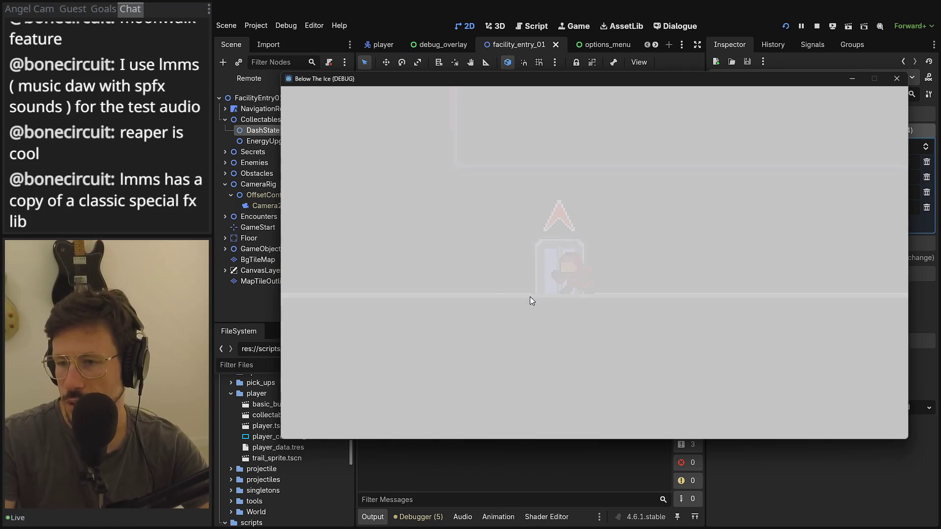
Run through the door into the arena, moving back and forth while shooting the red enemies
key(Right)
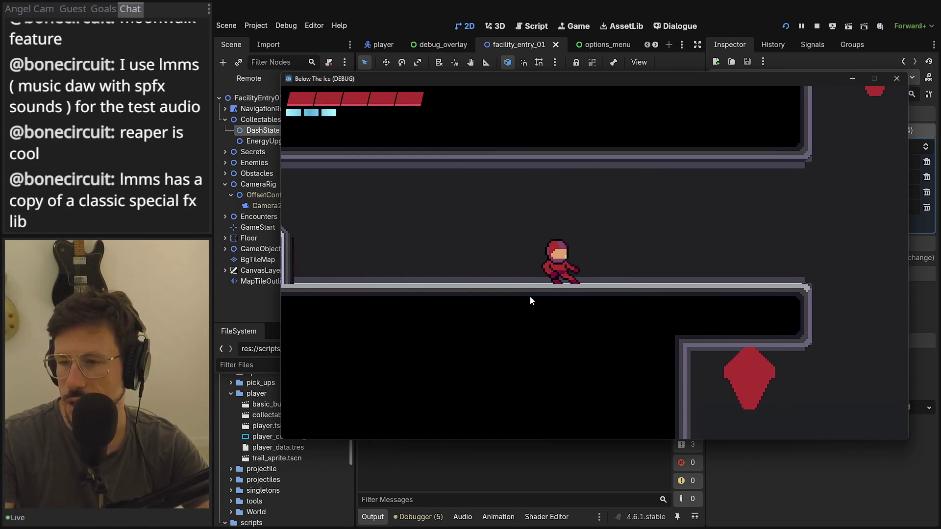
key(Left)
key(Left)
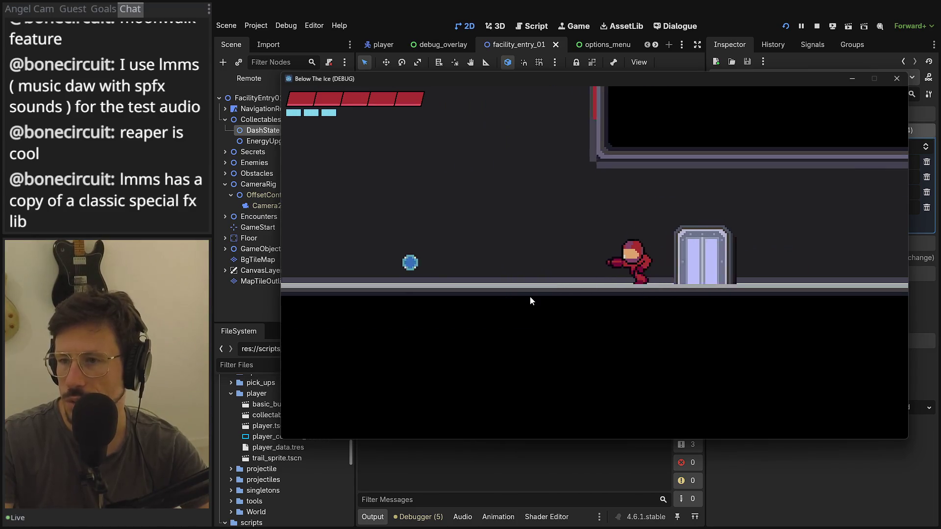
key(Left)
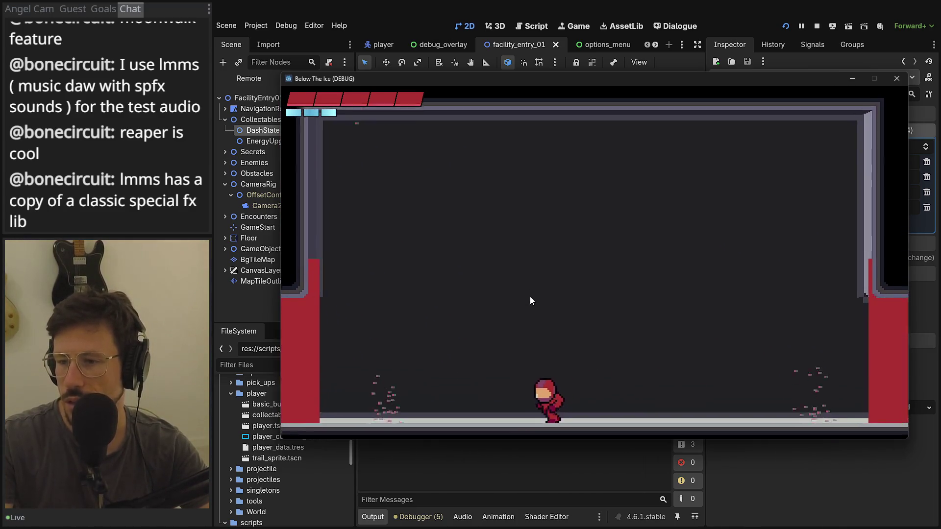
key(Left)
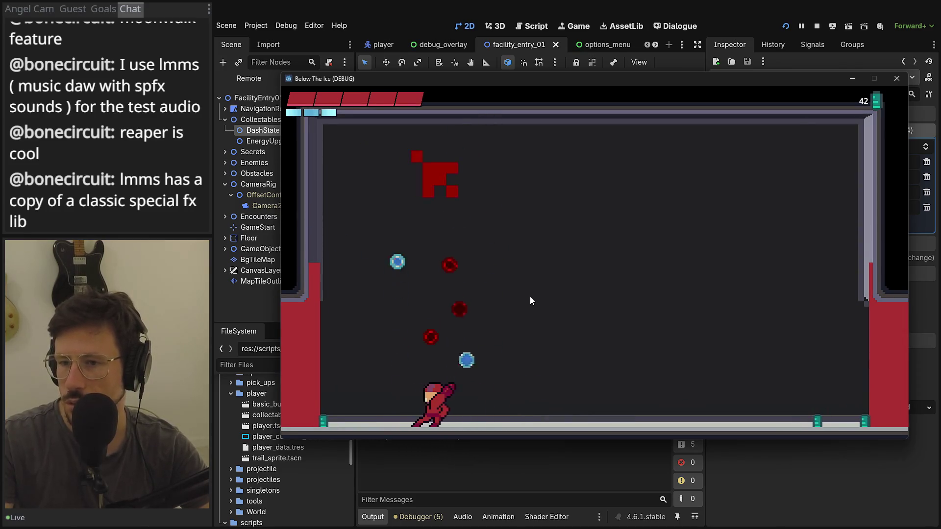
key(Right)
key(Right)
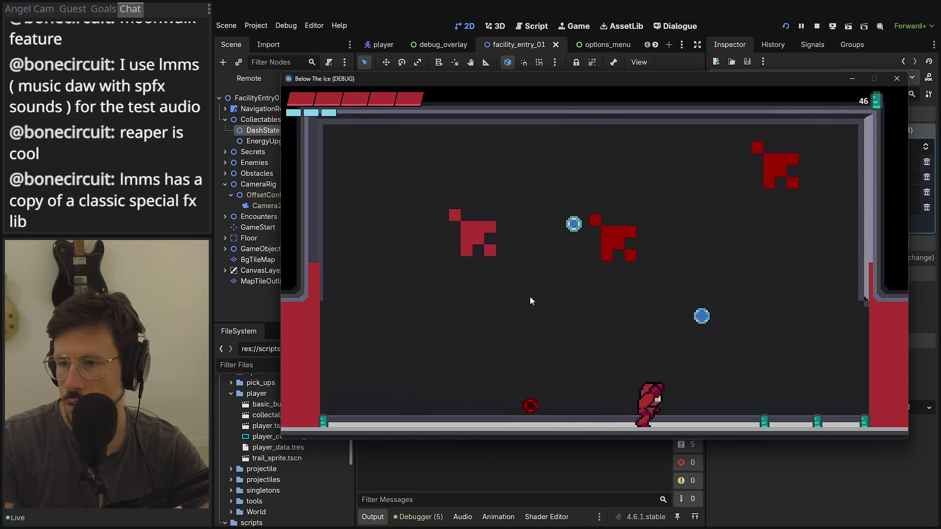
key(Left)
key(Left)
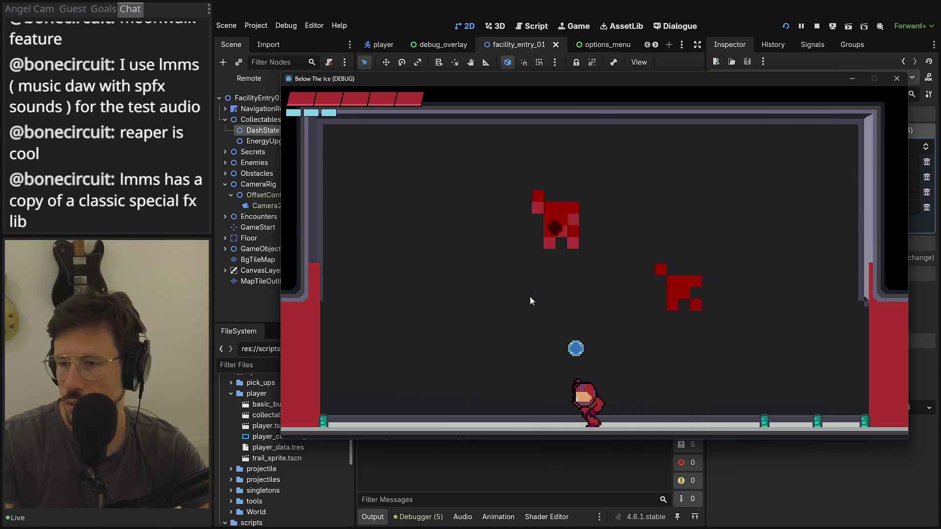
key(Right)
key(Right)
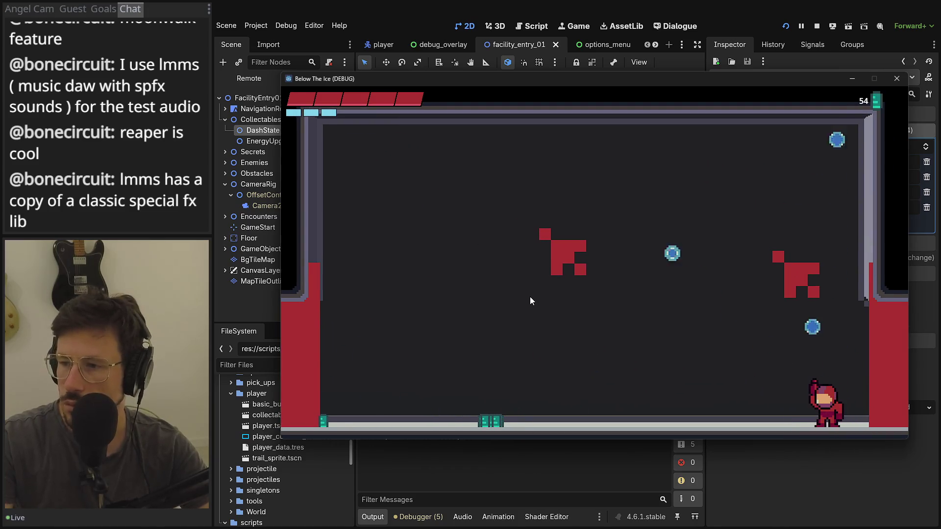
key(Left)
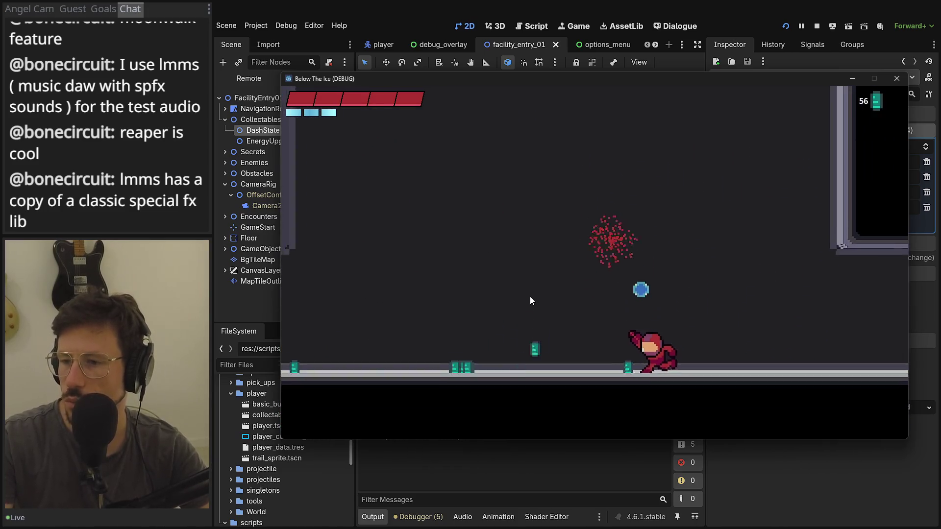
key(Left)
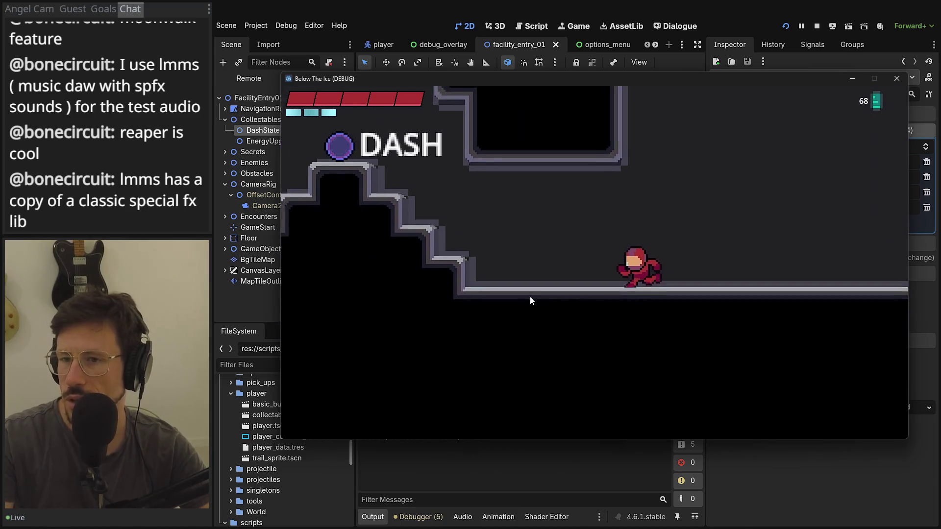
key(Left)
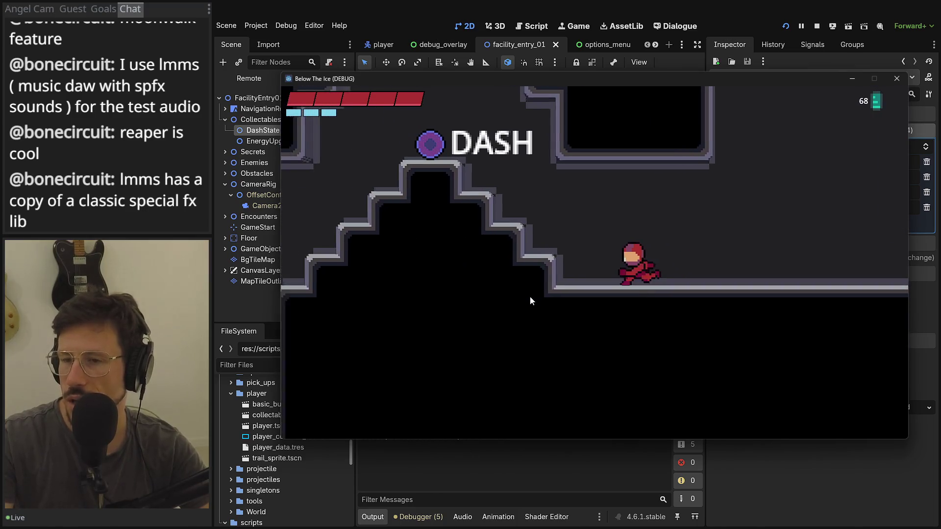
Sprint down the stairs and jump back and forth while sprinting to test shooting
key(Right)
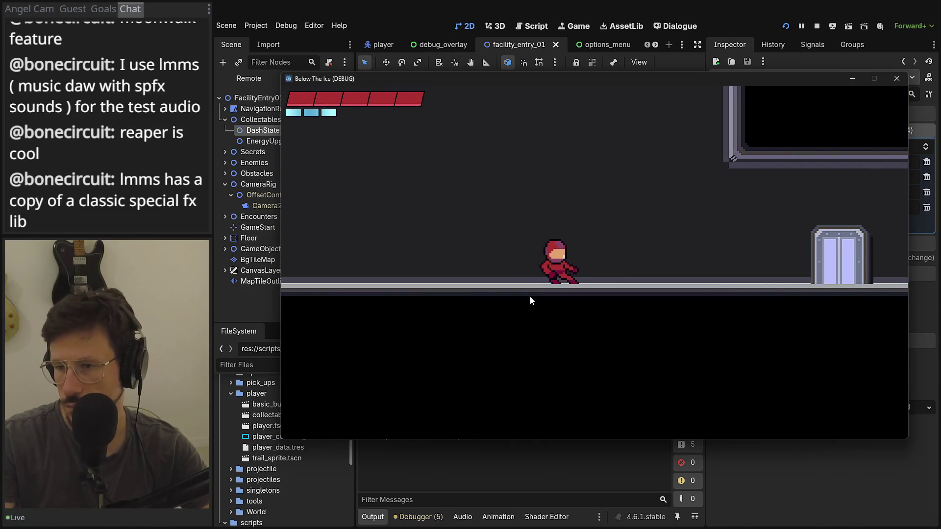
key(Left)
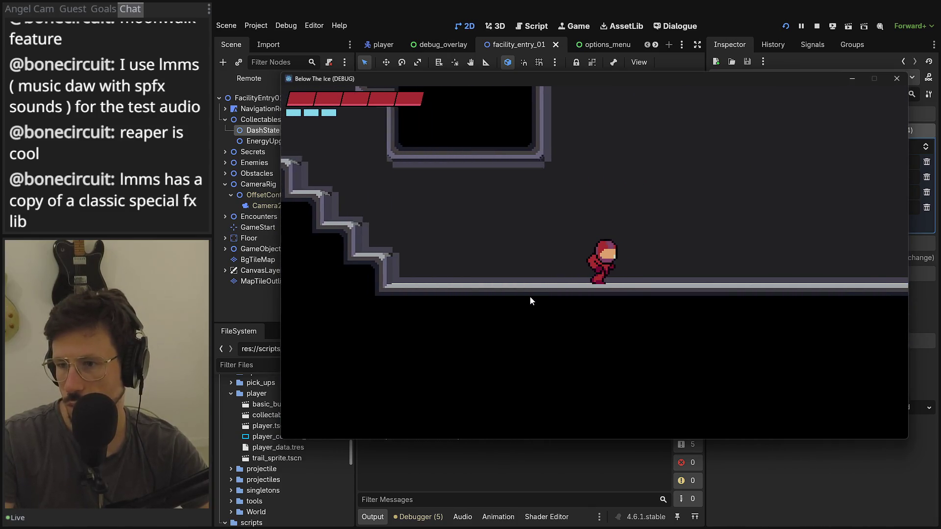
key(Right)
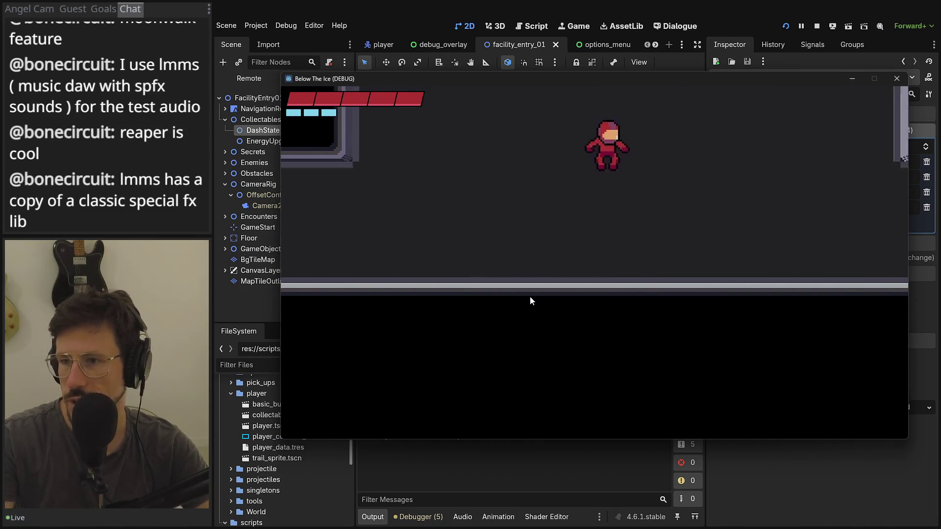
key(Left)
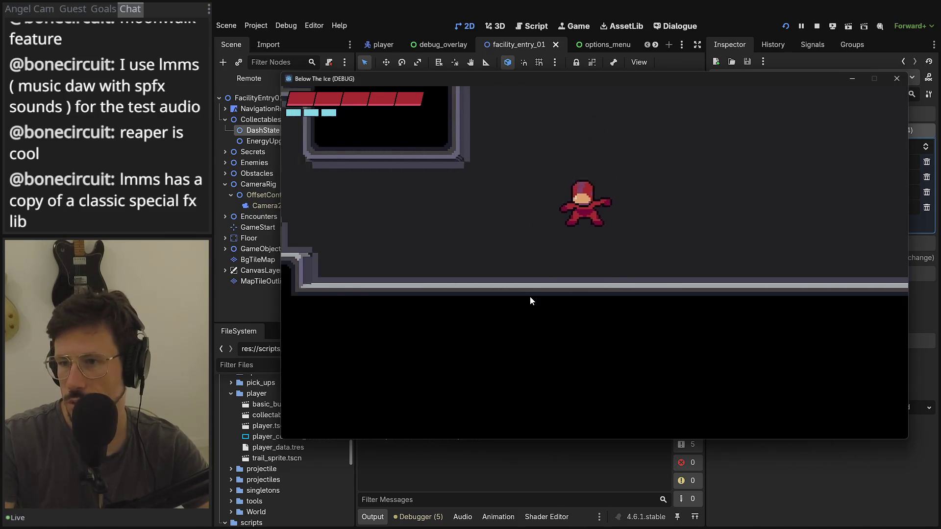
key(Right)
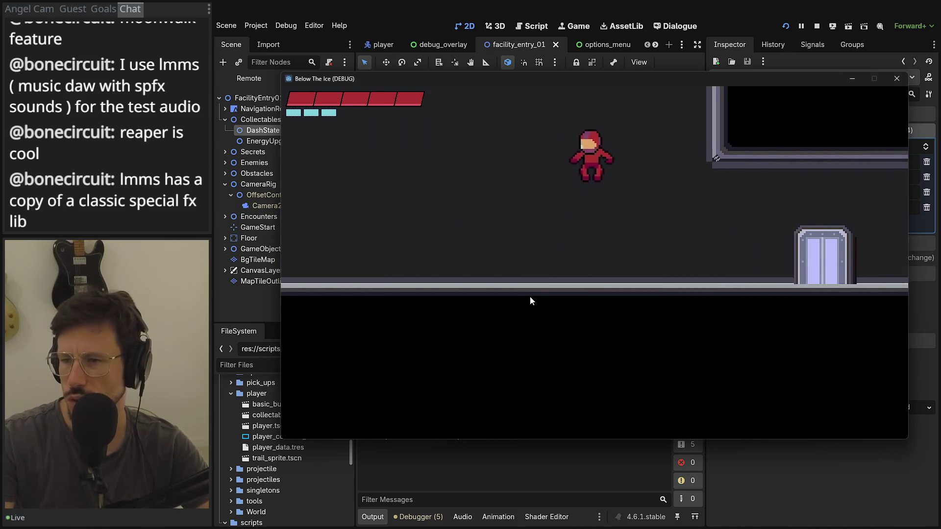
key(Left)
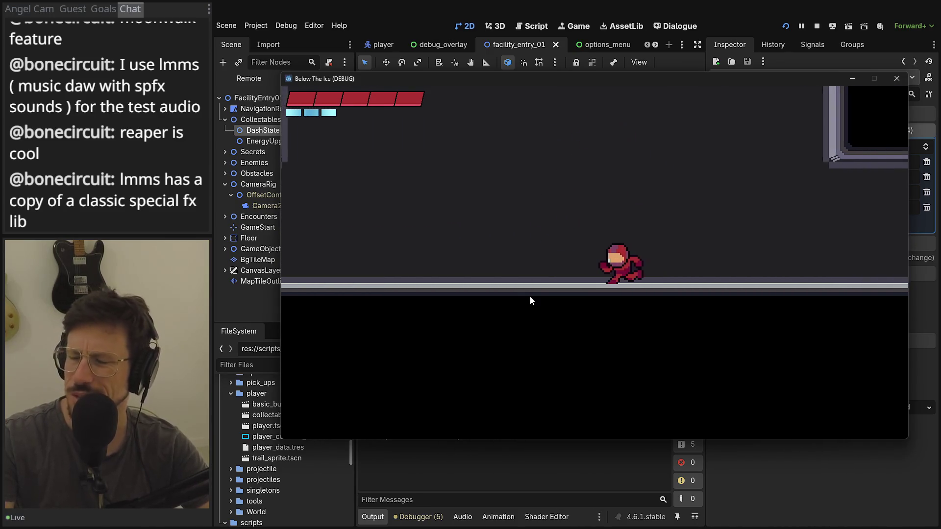
key(Right)
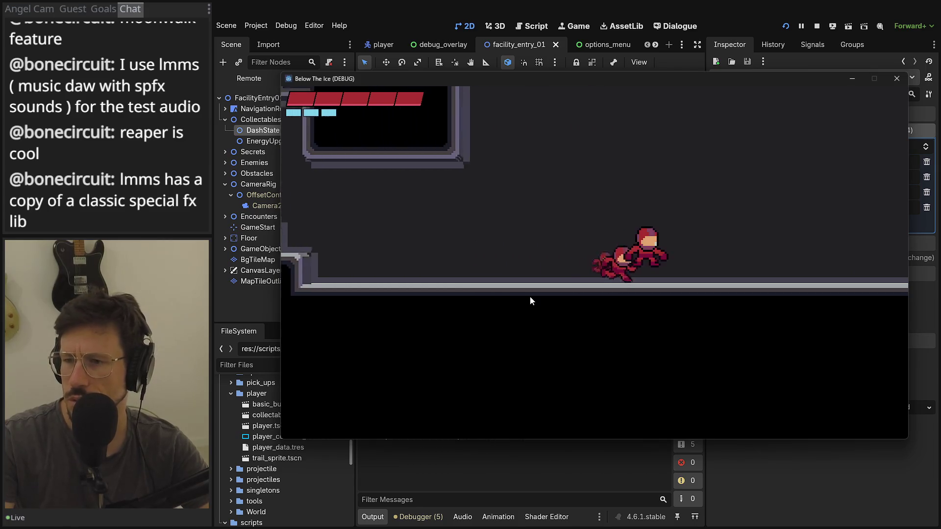
key(Right)
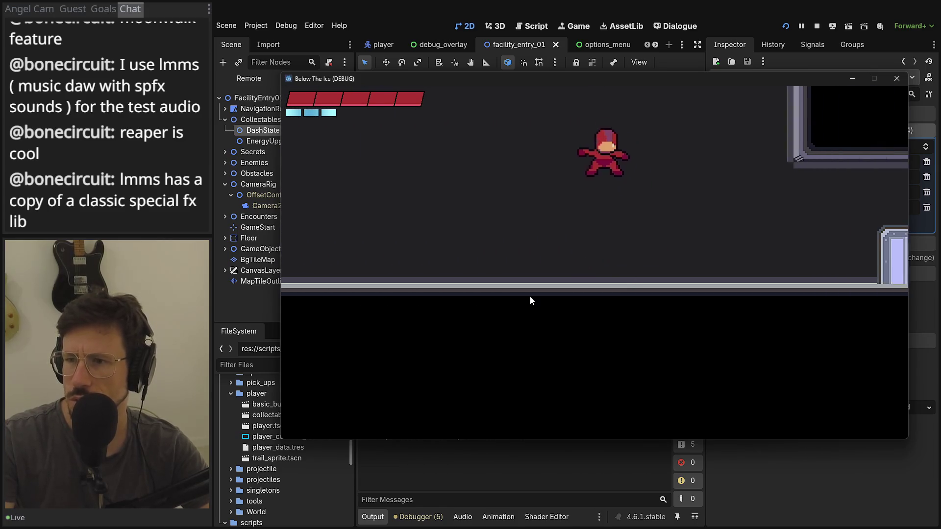
key(Left)
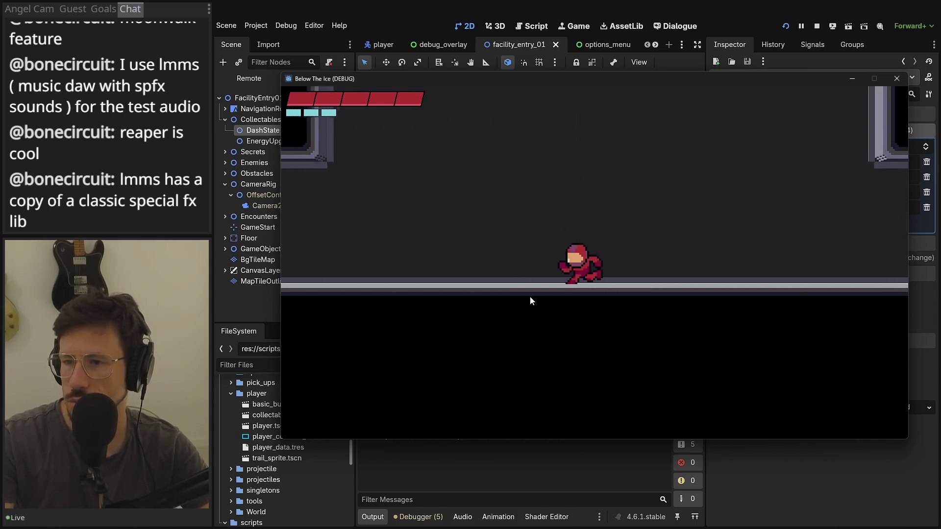
key(Right)
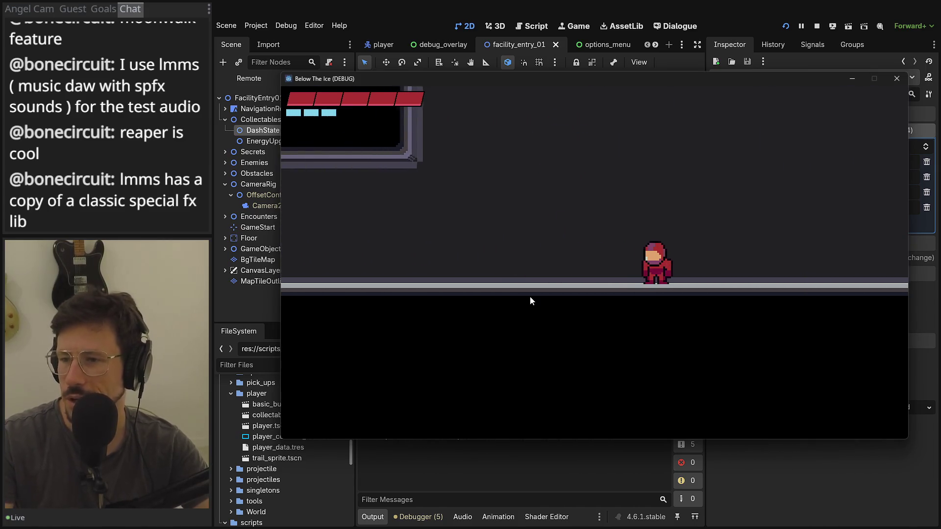
key(Right)
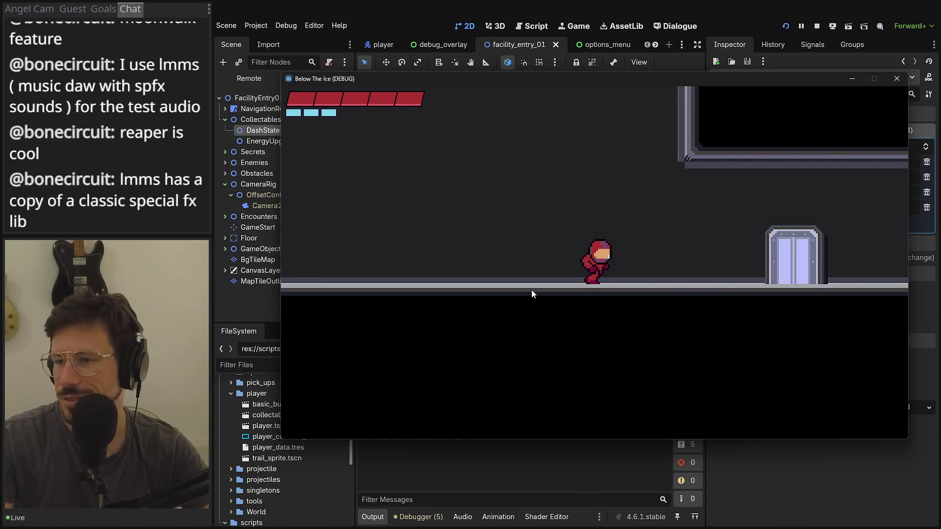
key(space)
key(Left)
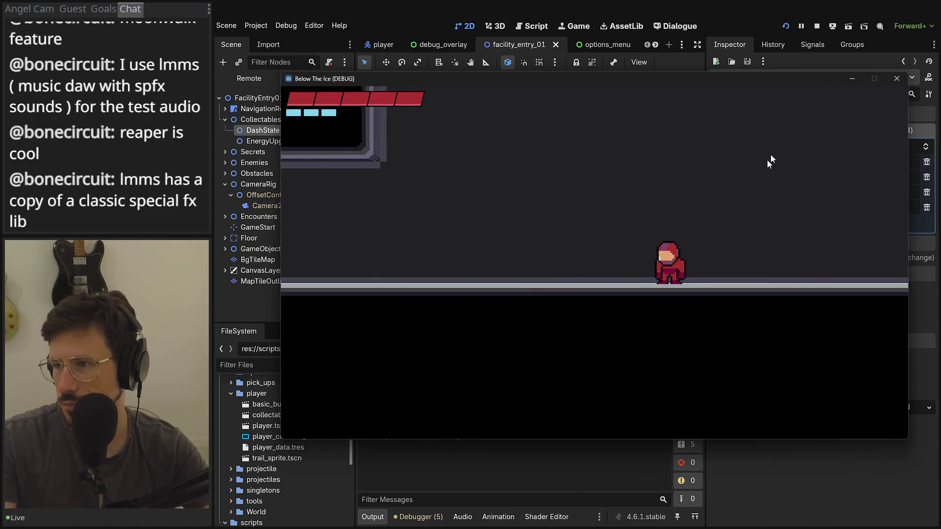
Equip the dash mod chip from the game's mod chip menu and resume play
key(Escape)
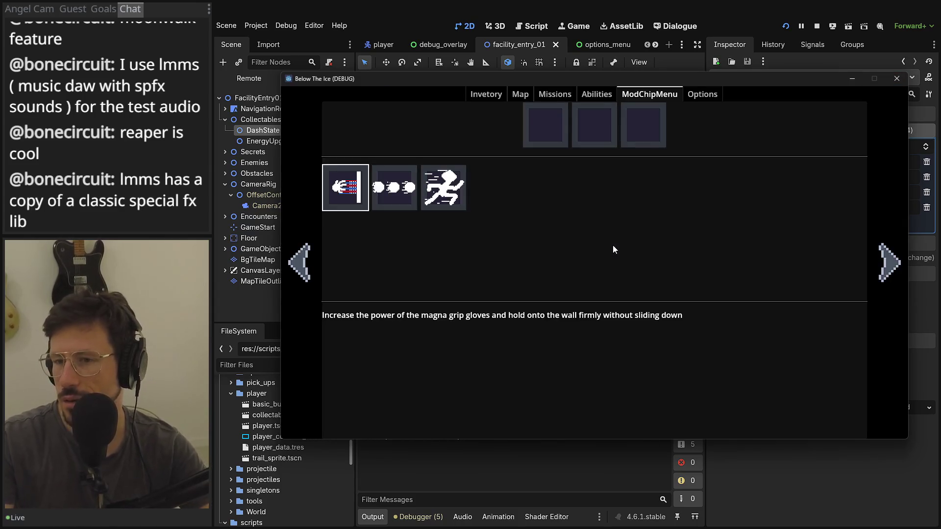
key(Right)
key(Right)
key(Return)
key(Escape)
key(Left)
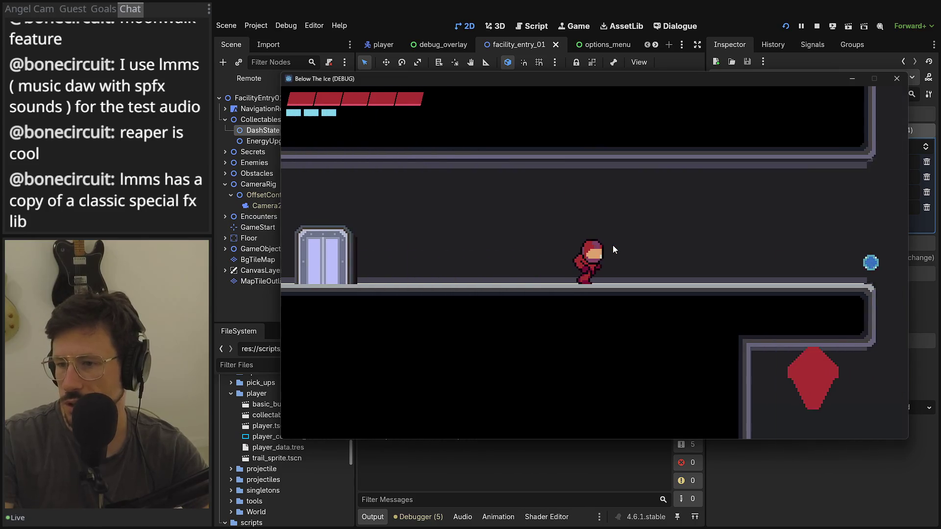
Dash and sprint left across the staircase area, wall-jump, and drop into the lower room
key(Left)
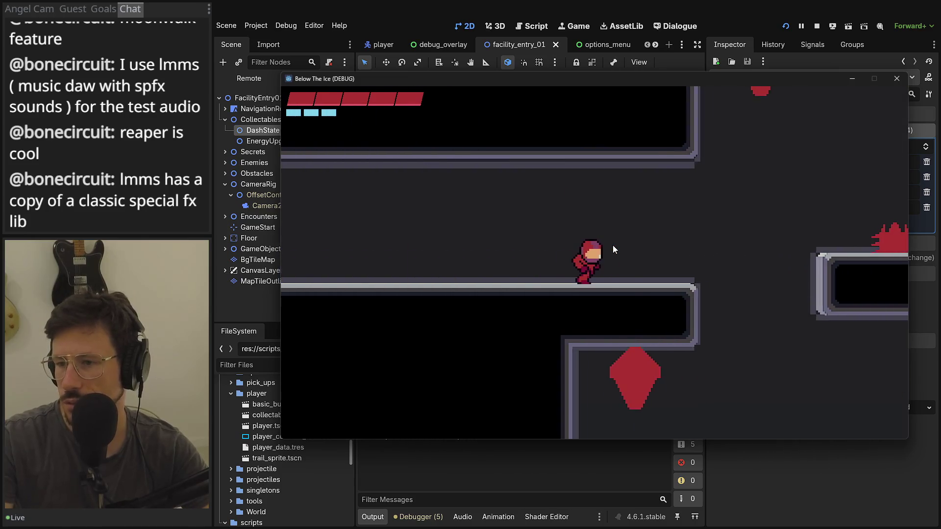
key(shift)
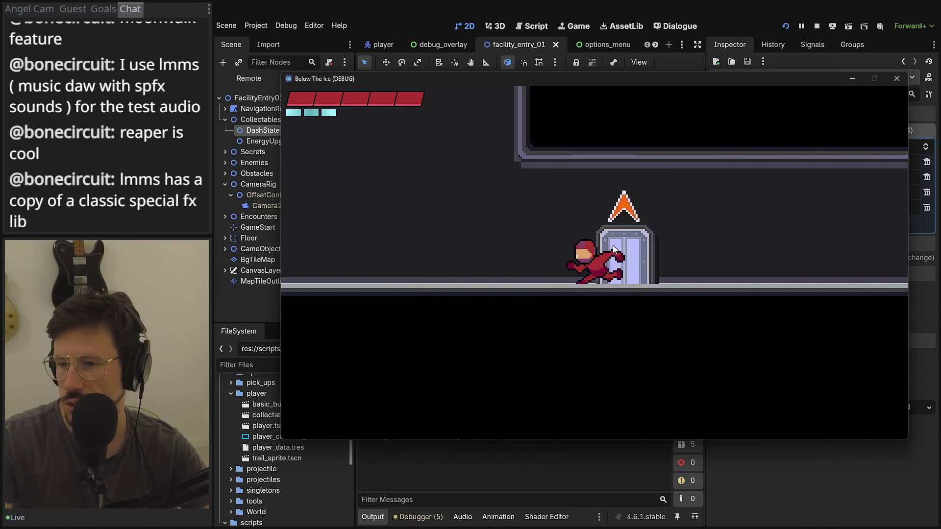
key(Left)
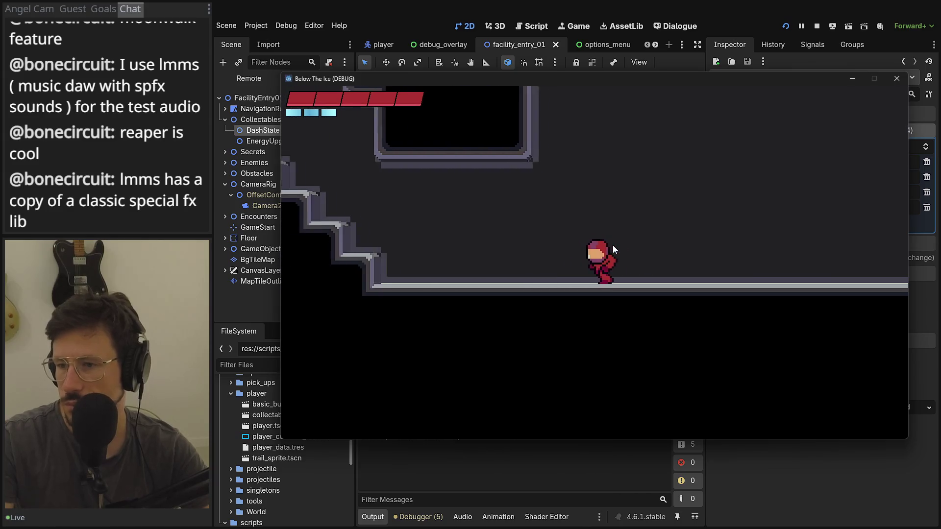
key(Left)
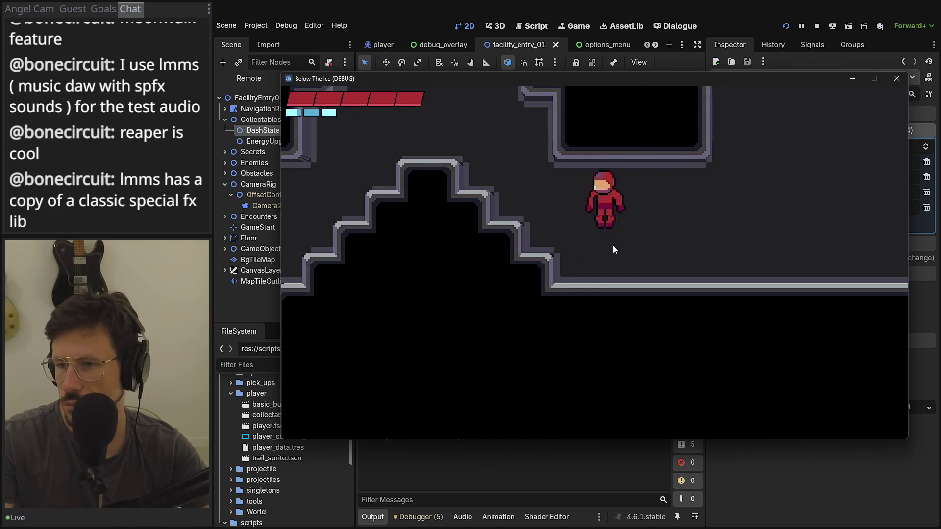
key(shift)
key(Left)
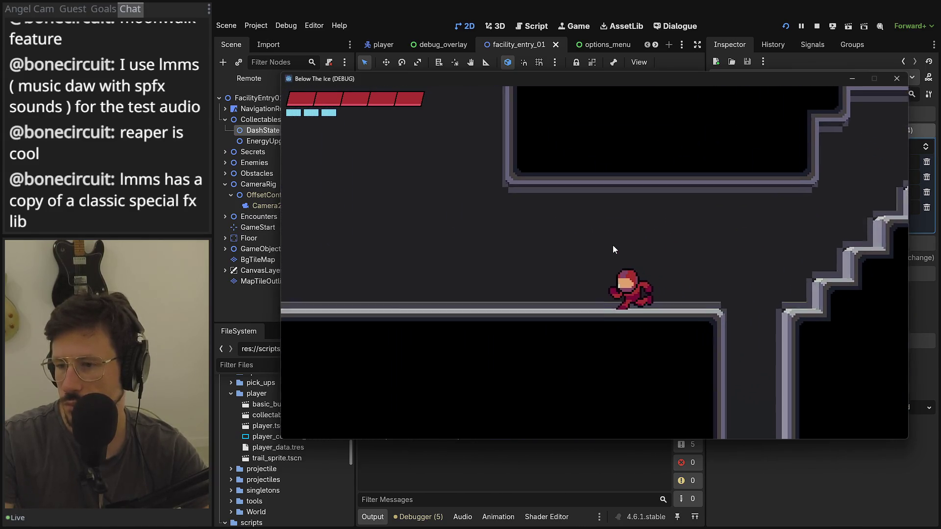
key(space)
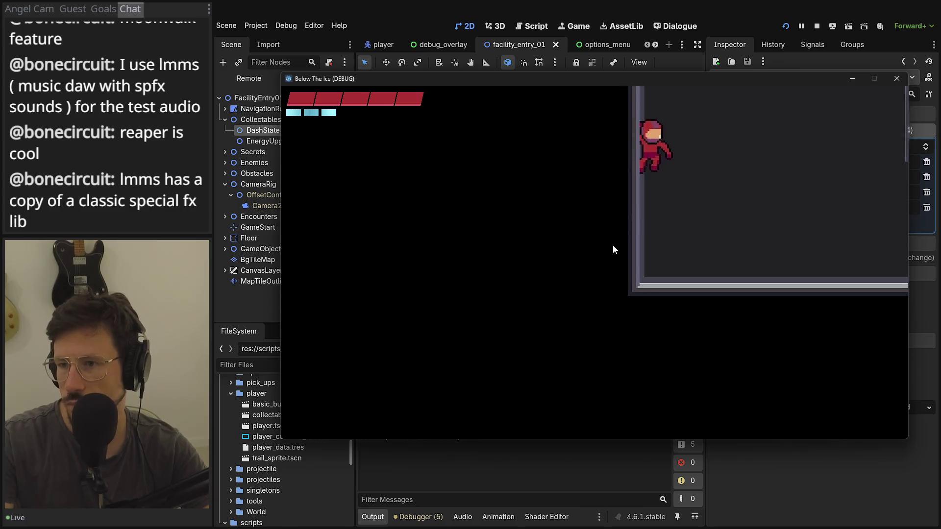
key(Left)
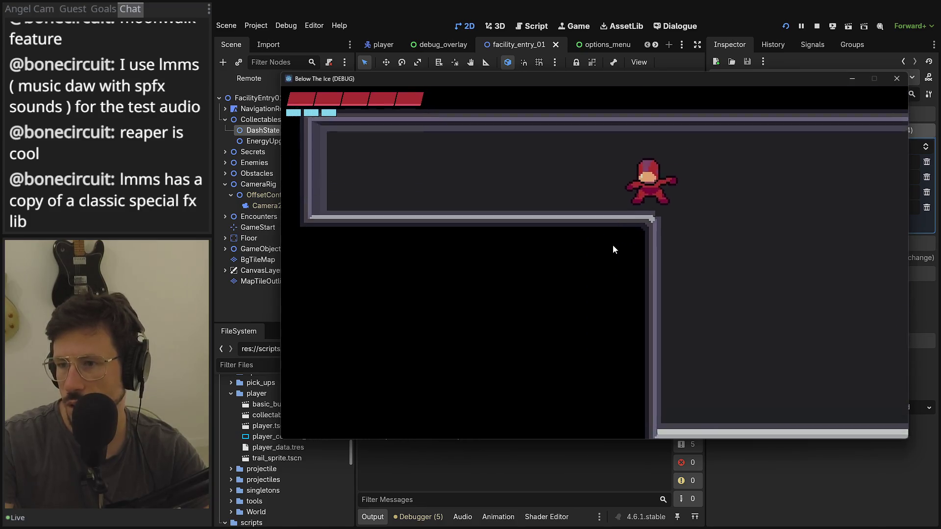
key(space)
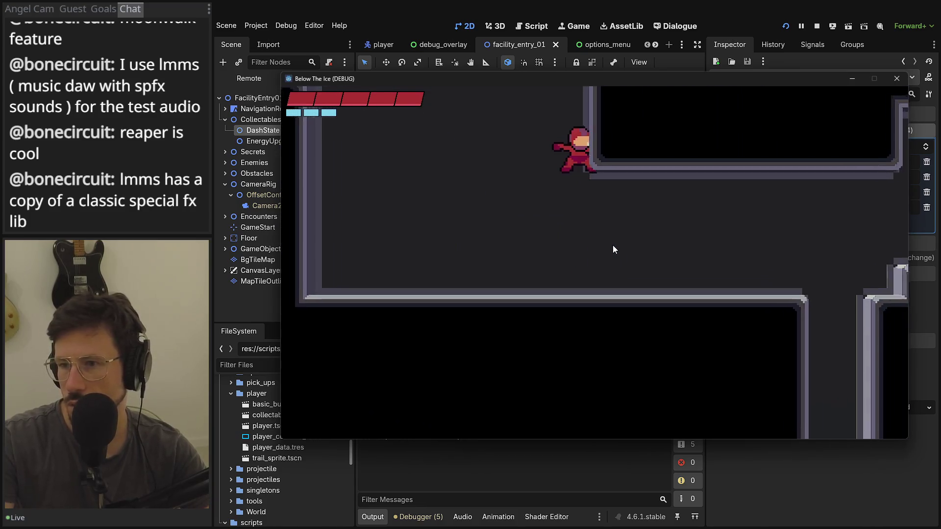
key(Right)
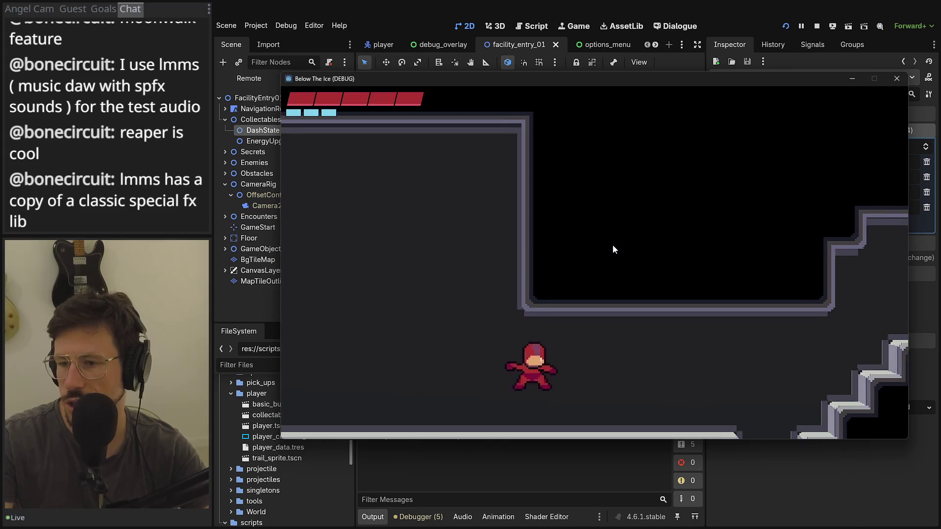
Climb back into the stair room, run and jump toward the door, then stop the game with F8
key(Right)
key(space)
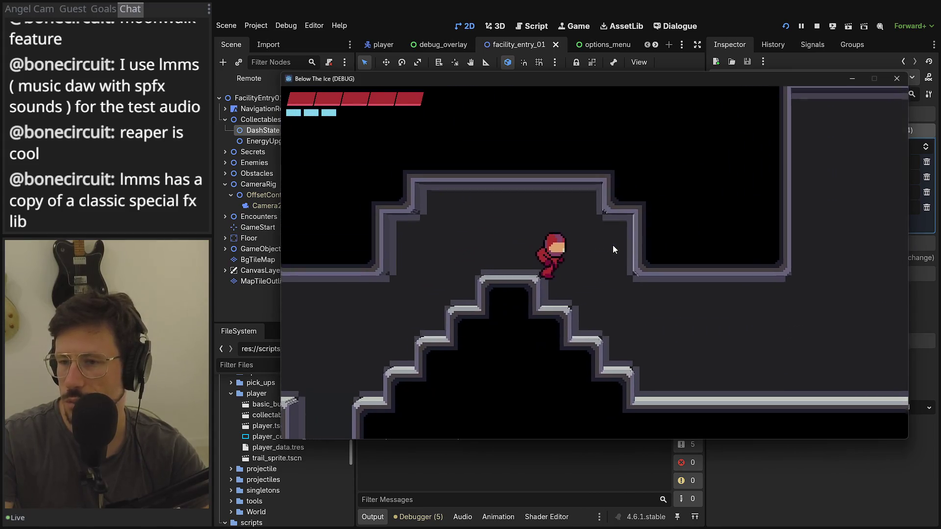
key(Right)
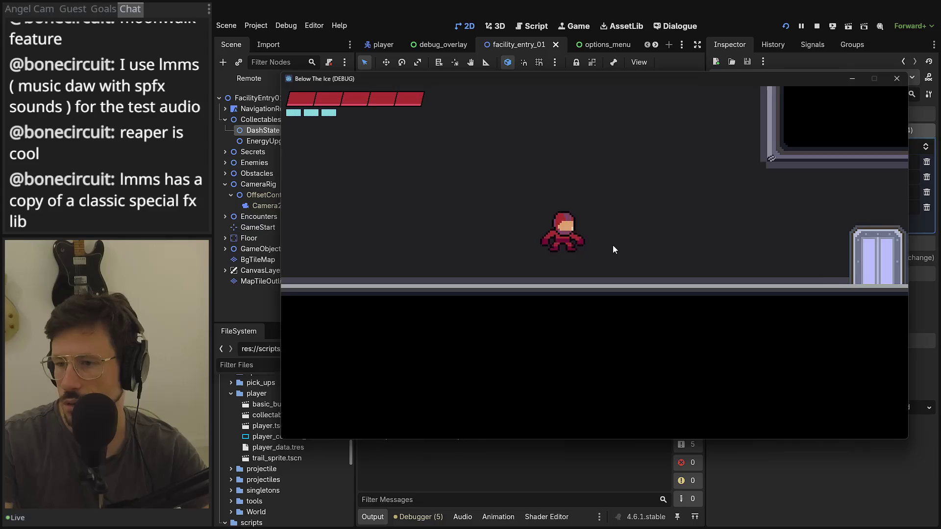
key(Right)
key(space)
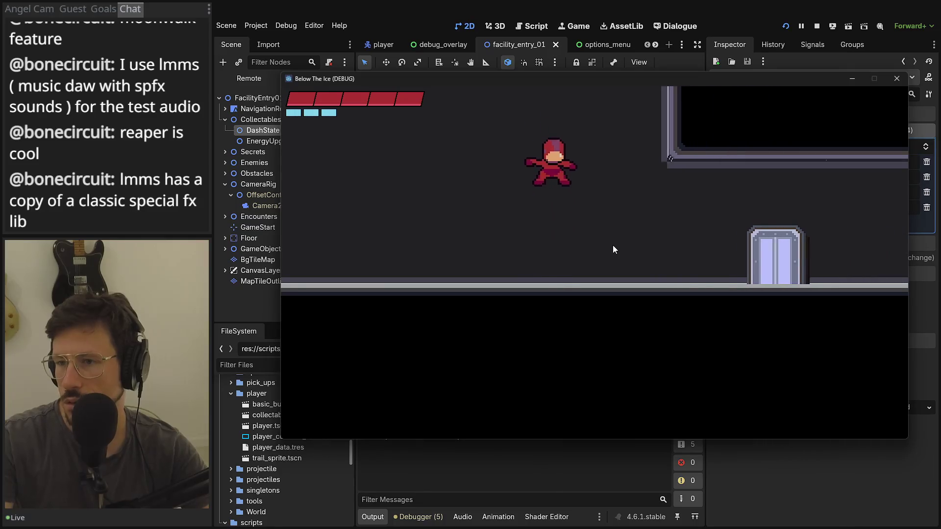
key(space)
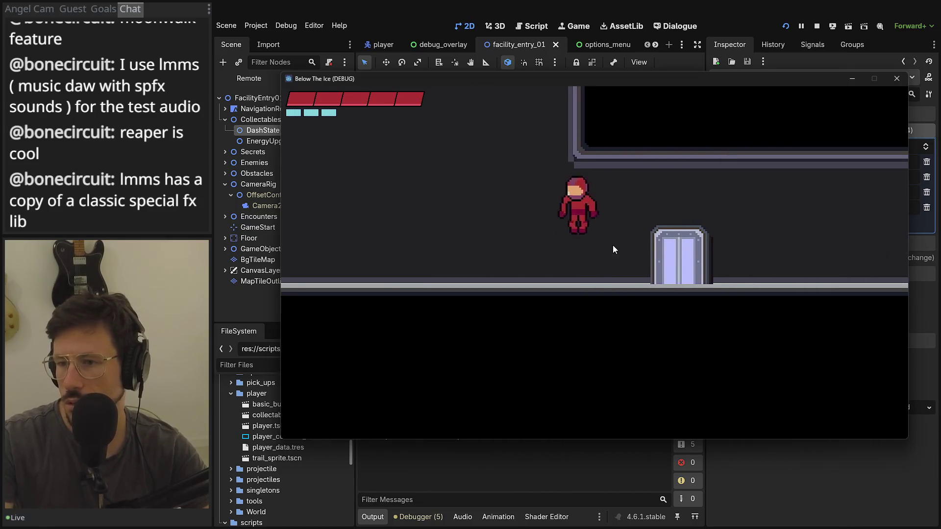
key(Left)
key(space)
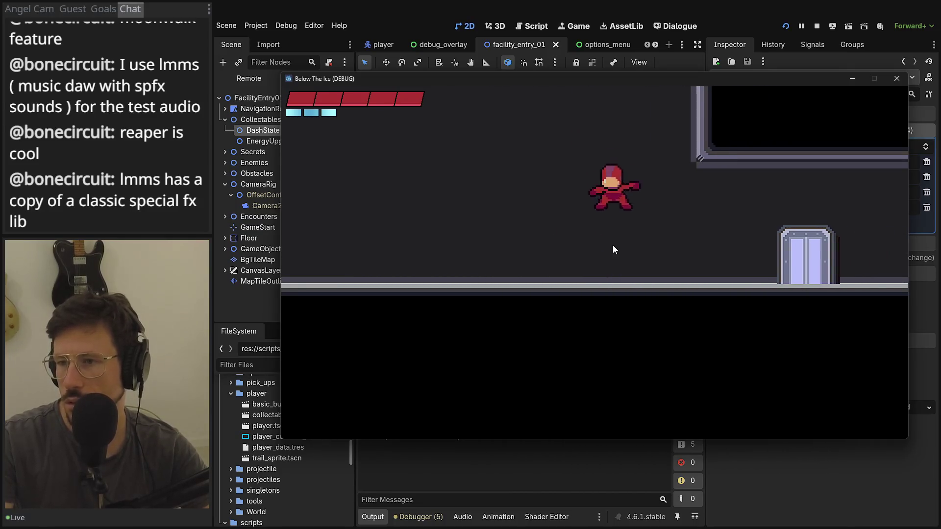
key(F8)
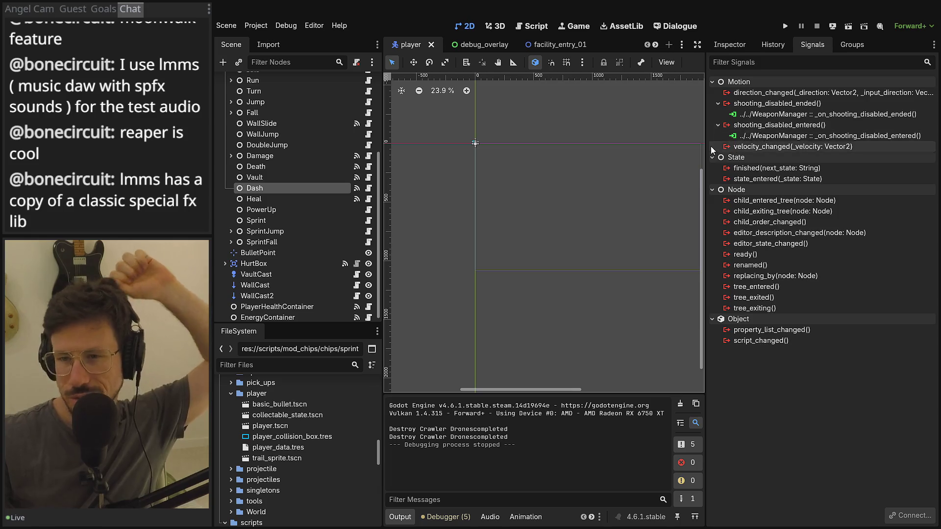
Open the Dash state's script in a widened, full-size editor and locate func _exit()
click(367, 189)
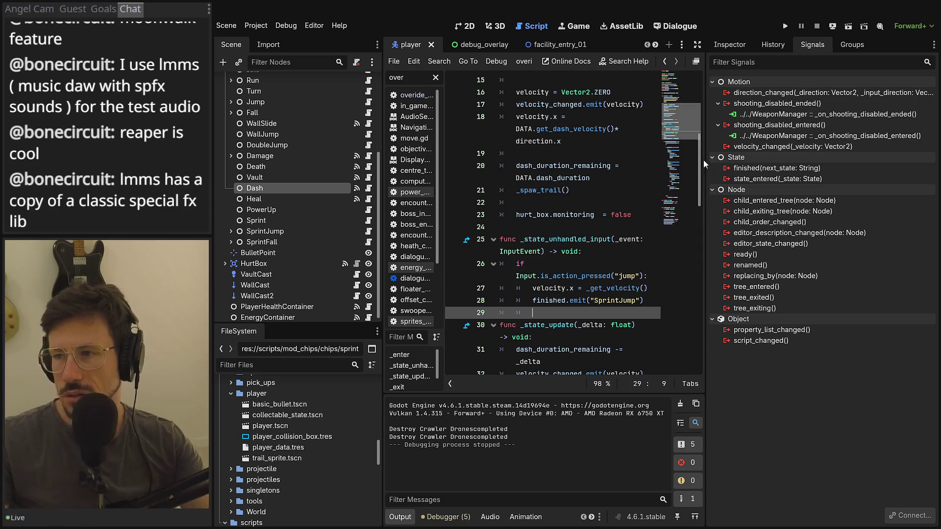
drag(703, 160, 830, 162)
scroll(663, 181, down, 7)
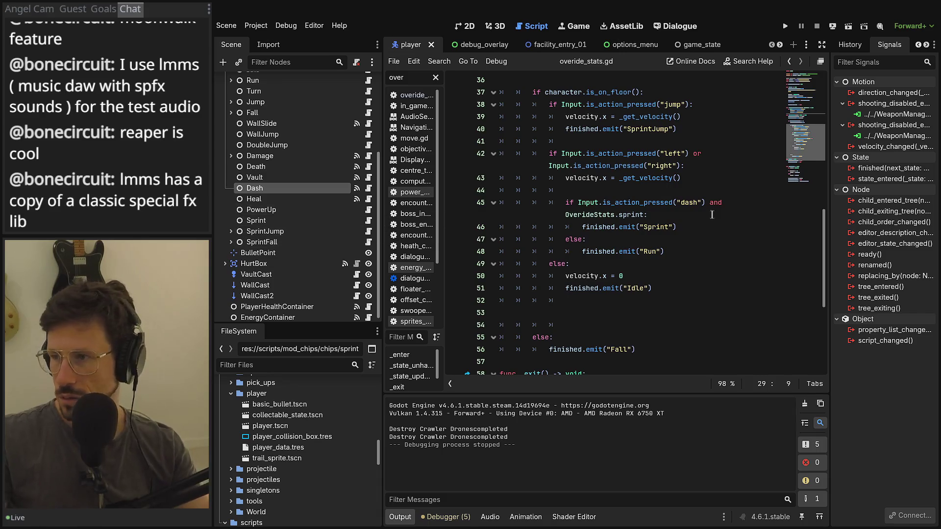
scroll(740, 202, down, 3)
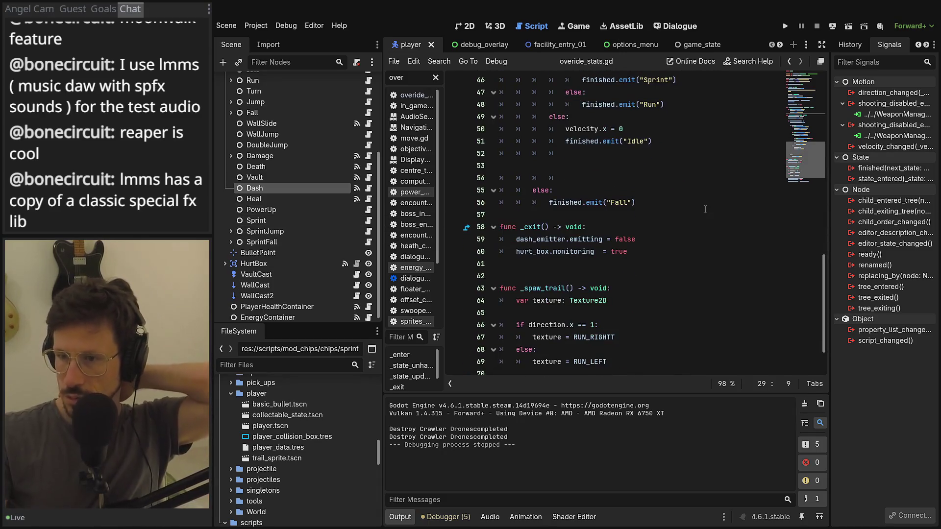
click(663, 227)
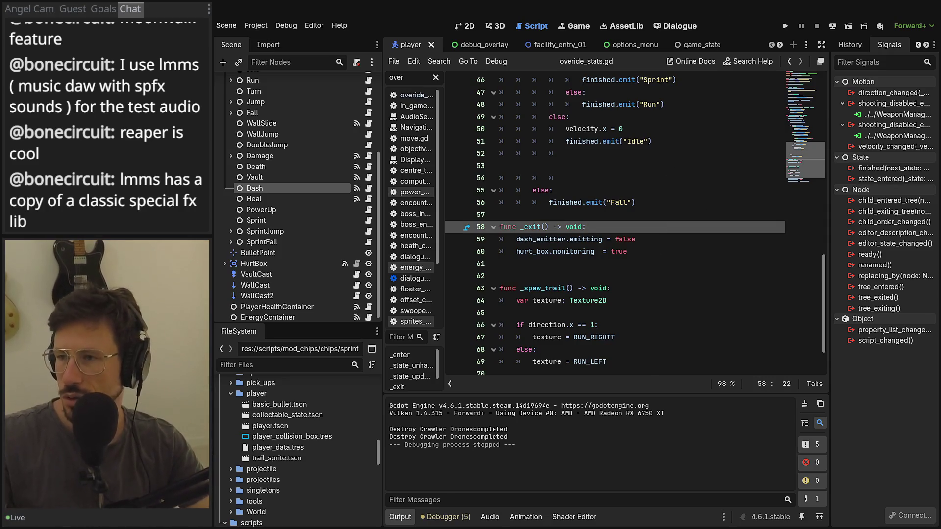
click(820, 62)
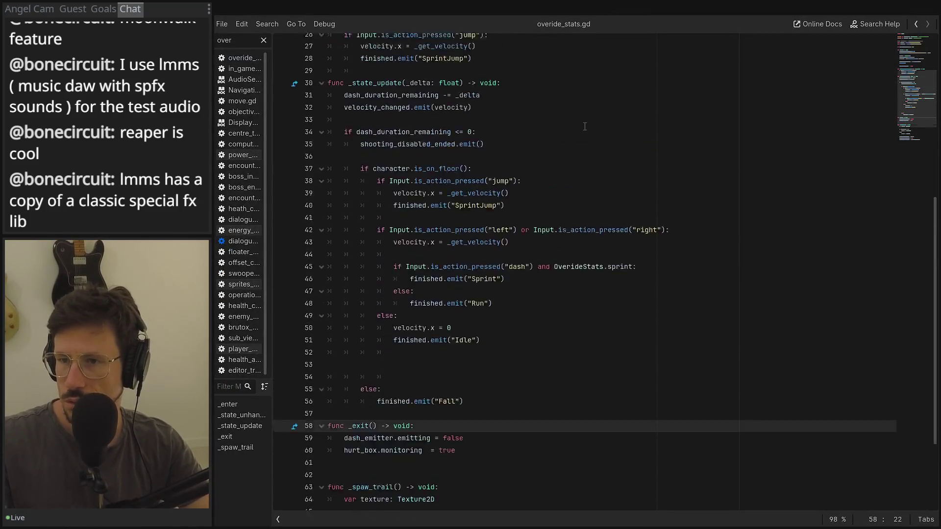
scroll(597, 331, up, 3)
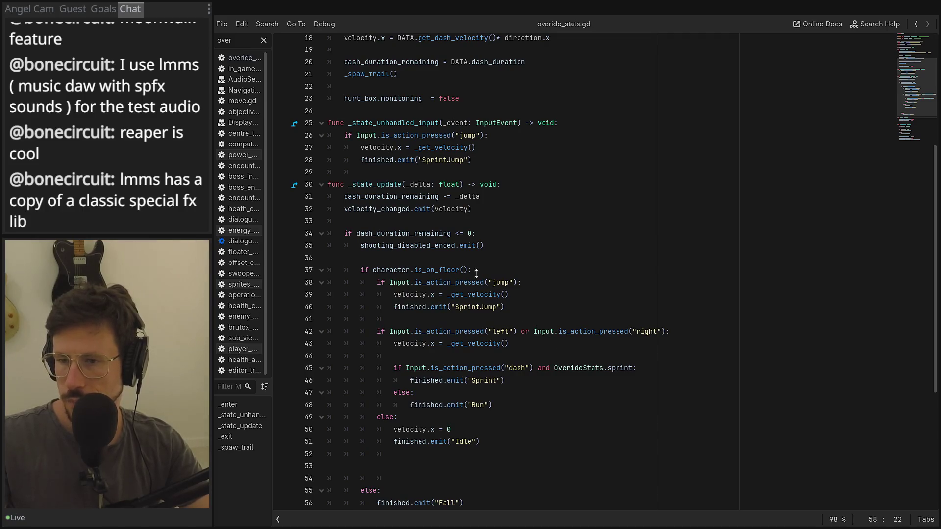
Move shooting_disabled_ended.emit() from the dash timer check into func _exit(), then return to the 2D view
click(502, 246)
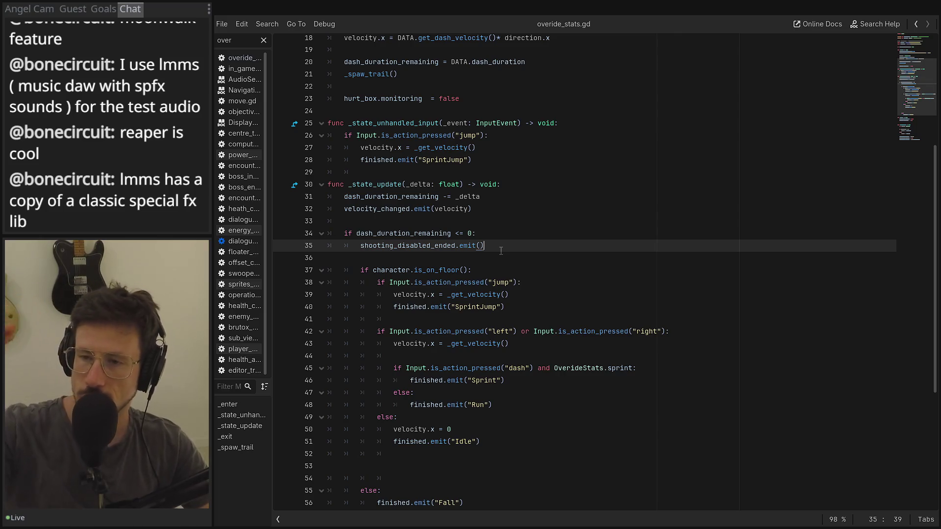
scroll(490, 315, down, 1)
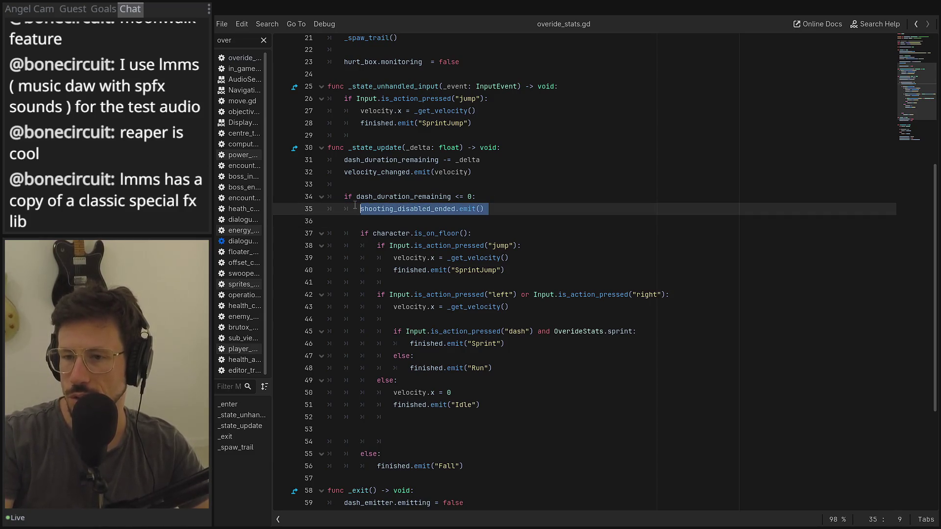
key(Delete)
key(Delete)
scroll(504, 313, down, 5)
click(505, 323)
click(504, 313)
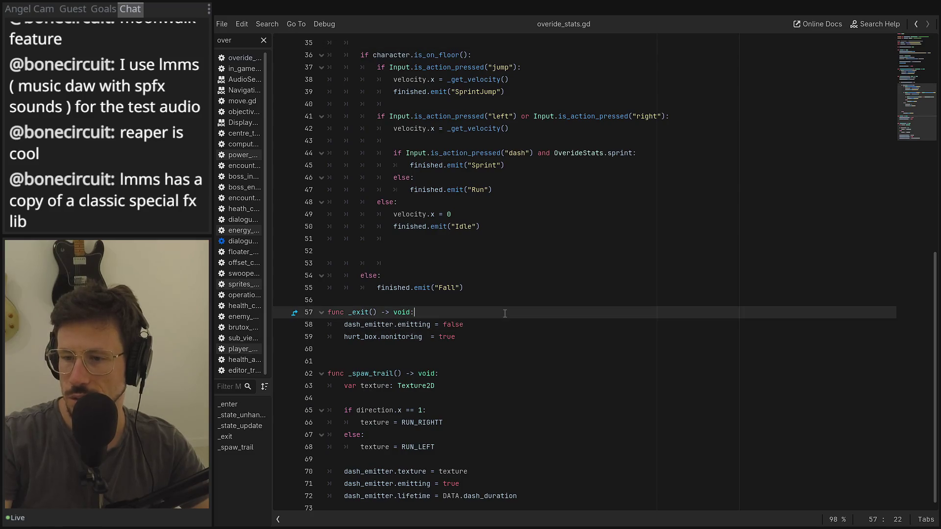
text(shooting_disabled_ended.emit())
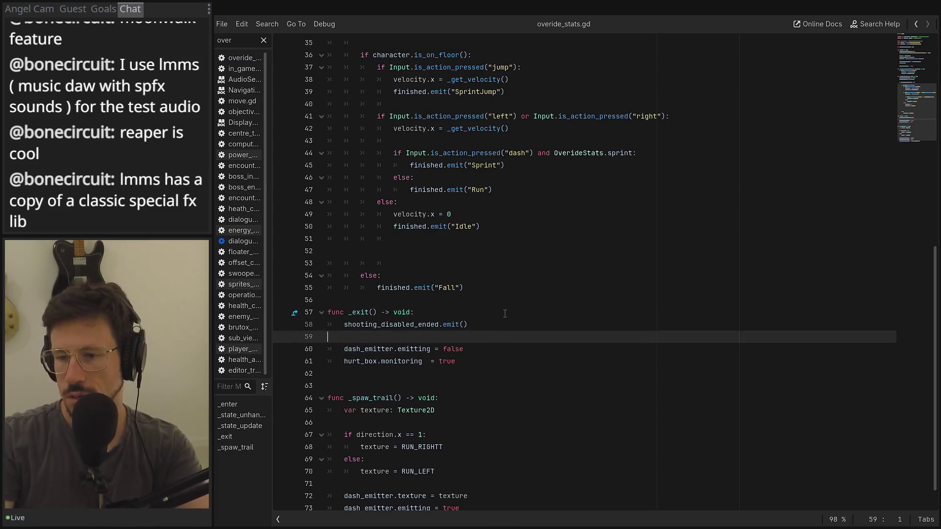
key(BackSpace)
scroll(490, 304, up, 6)
click(401, 264)
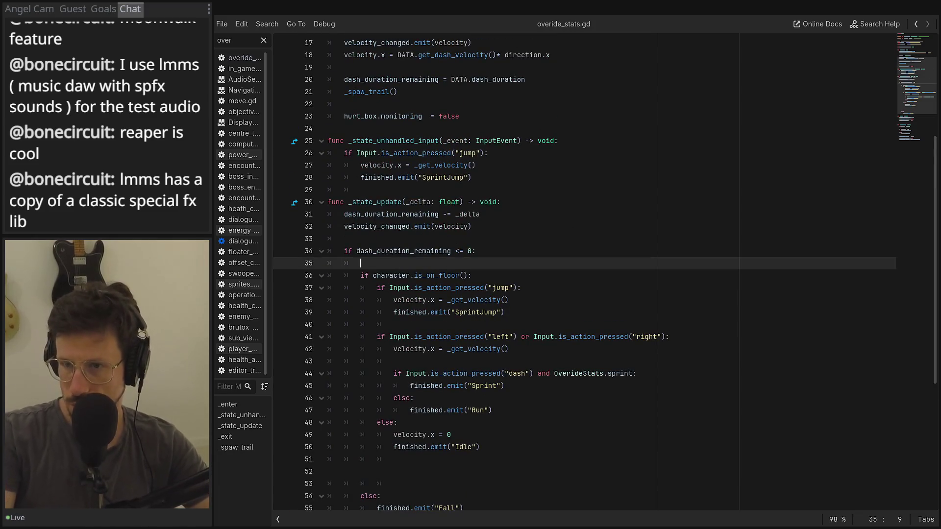
key(ctrl+F1)
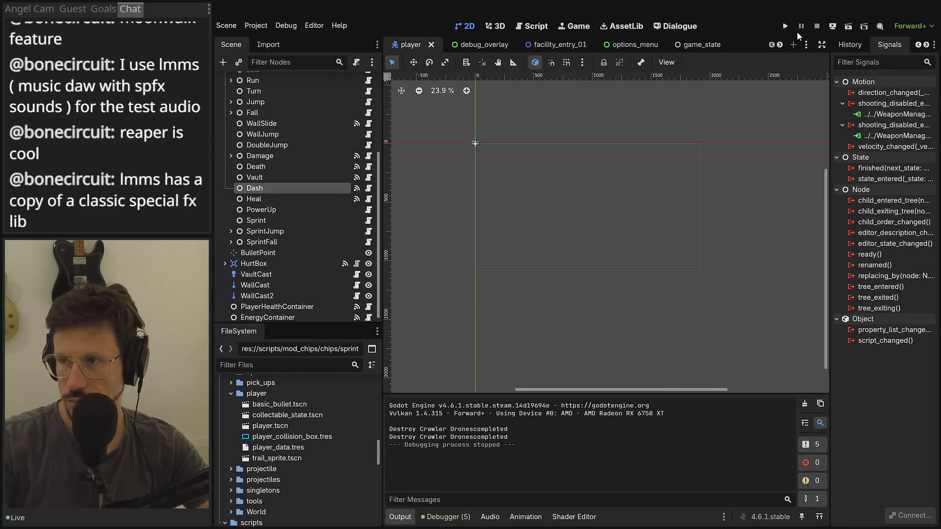
Run the project, load save slot 1, and show the debug Change Abilities checklist
click(785, 25)
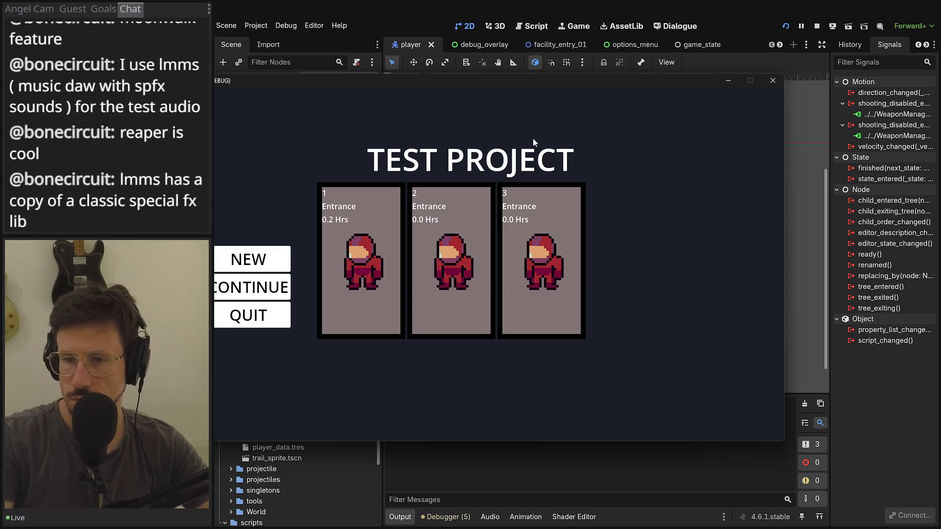
click(370, 223)
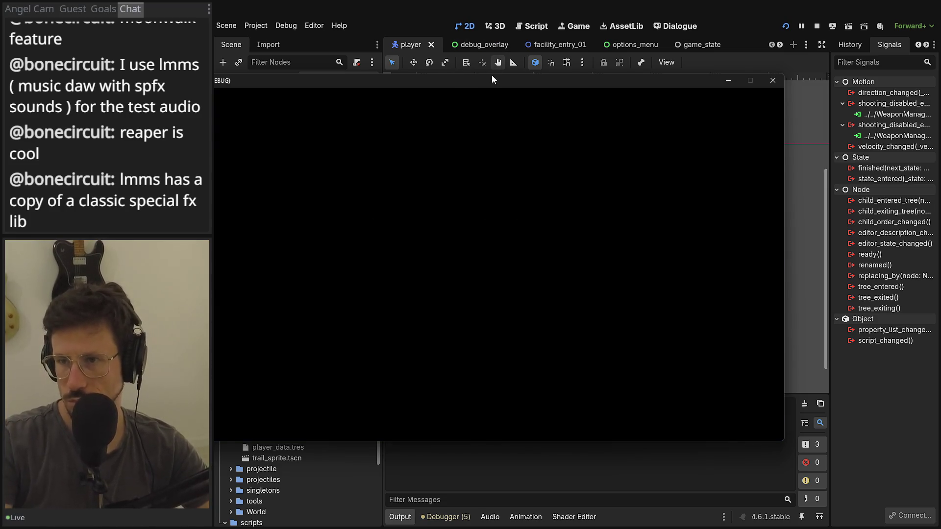
drag(576, 77, 602, 75)
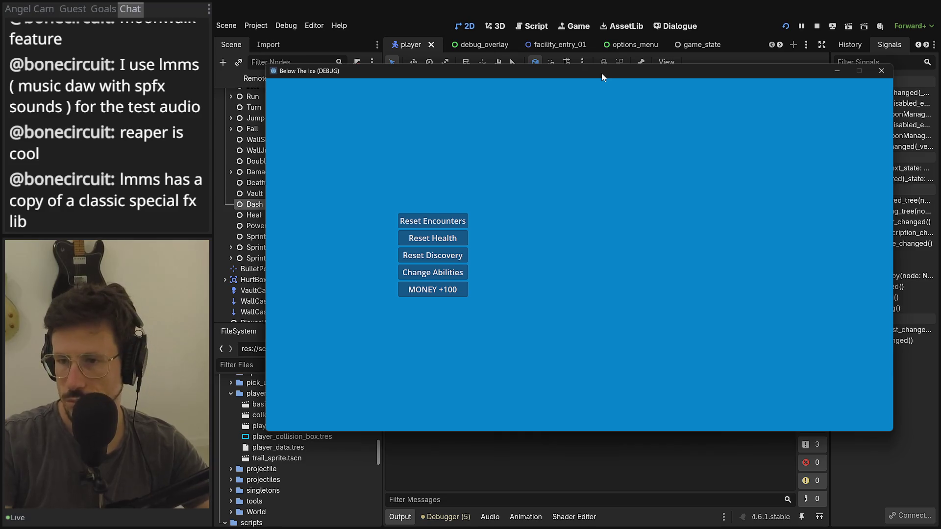
click(420, 273)
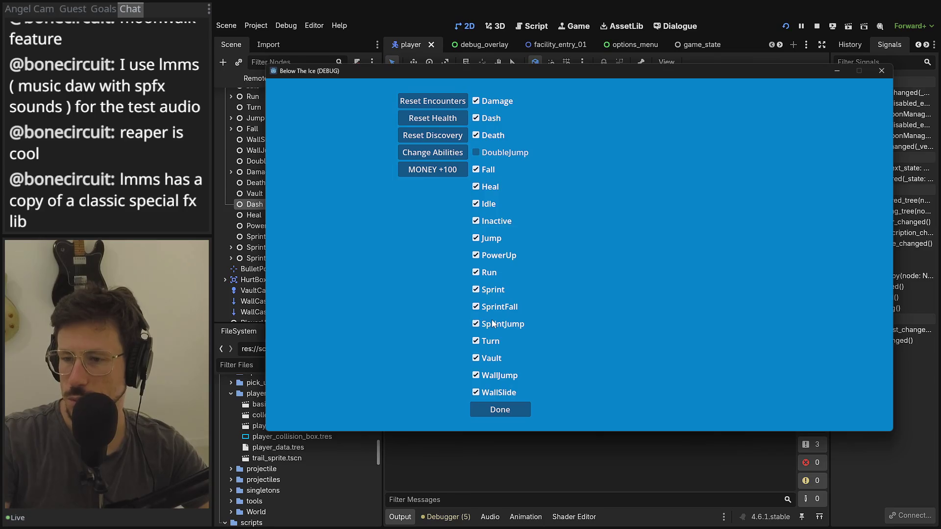
Confirm the abilities, run out of the elevator, and jump and shoot across the platforms
click(516, 413)
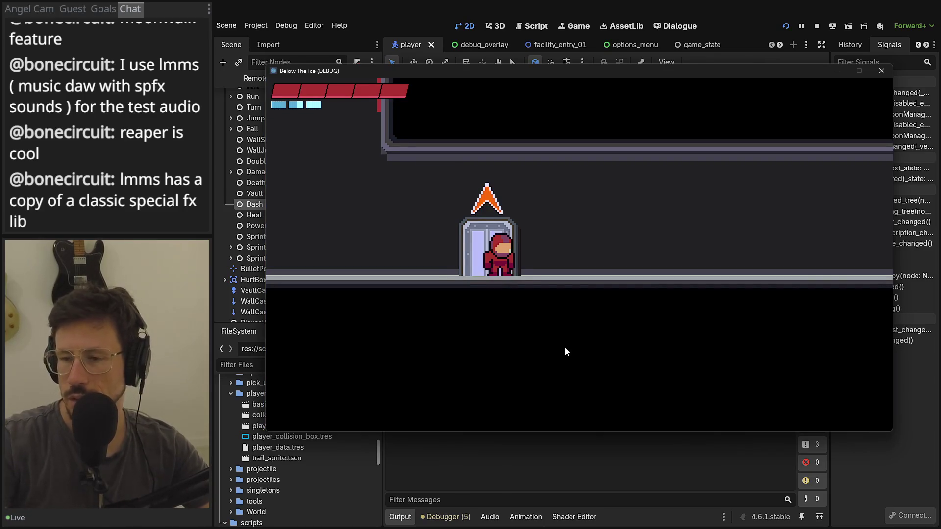
key(Right)
key(Tab)
key(Tab)
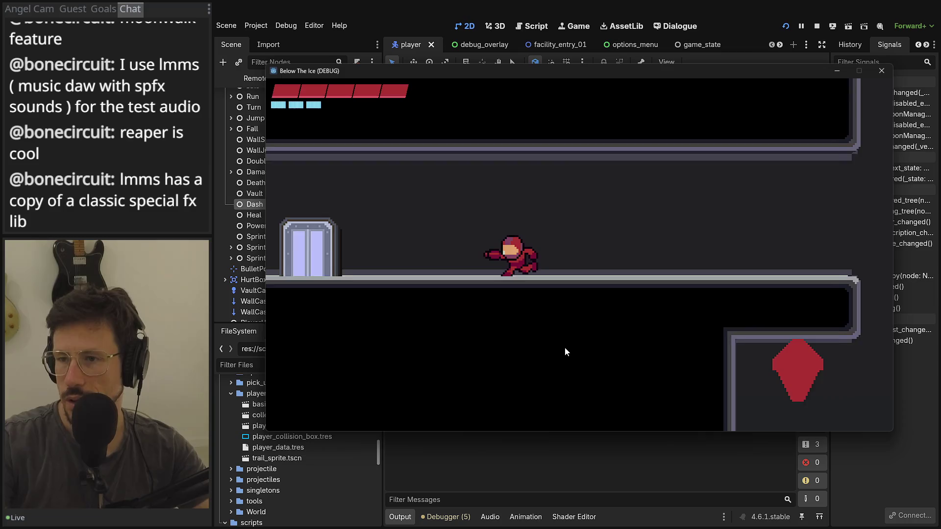
key(Left)
key(space)
key(Right)
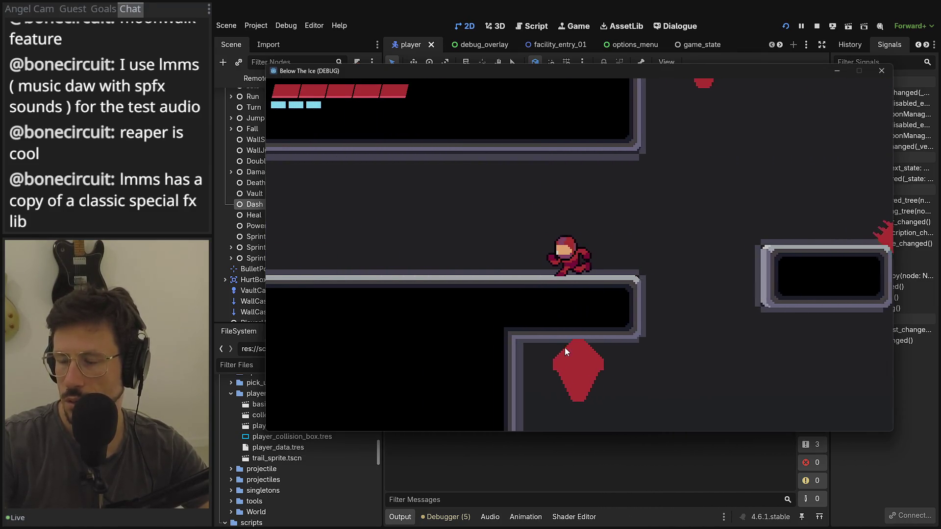
key(space)
key(Left)
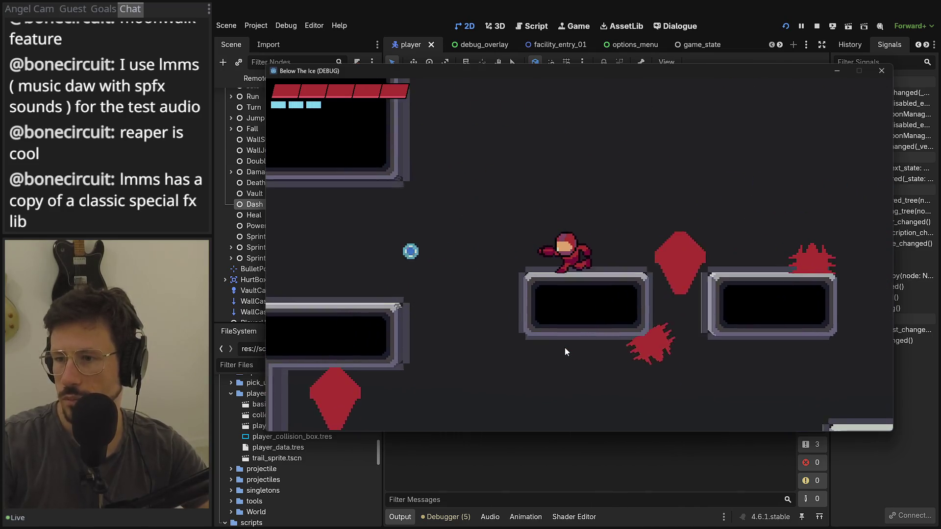
key(Right)
key(space)
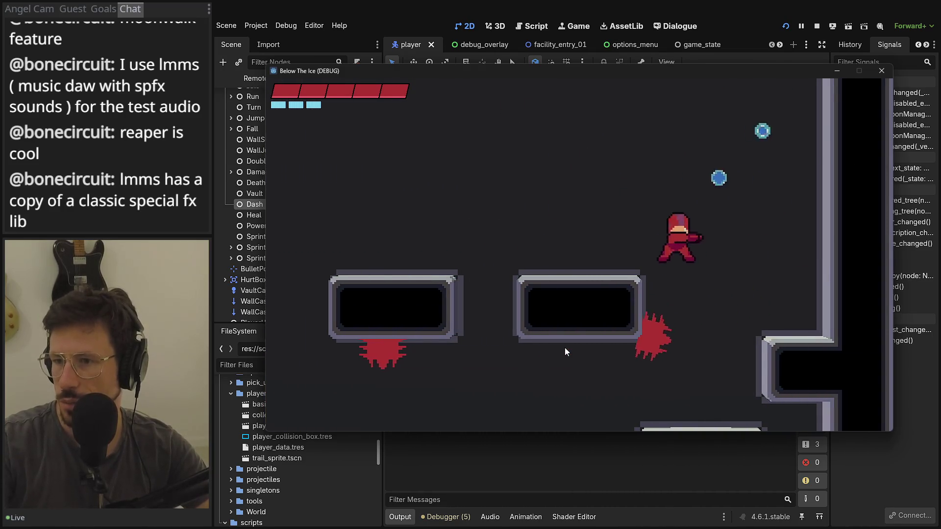
Drop to the lower platforms, climb the wall, and sprint along the corridor through the door room
key(Left)
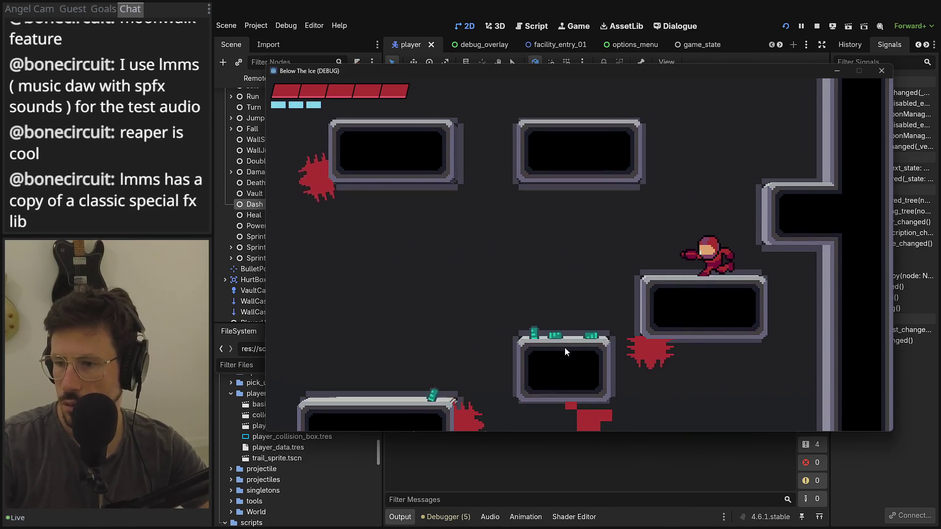
key(Left)
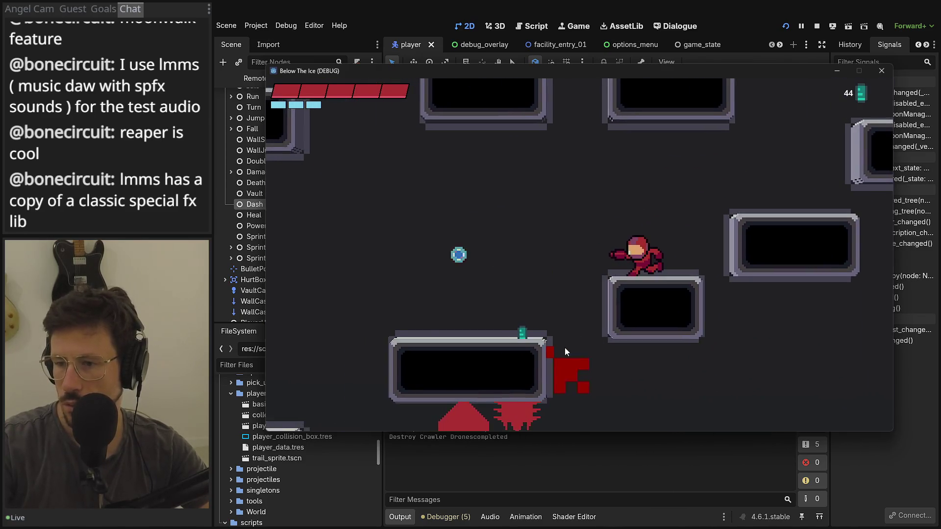
key(Left)
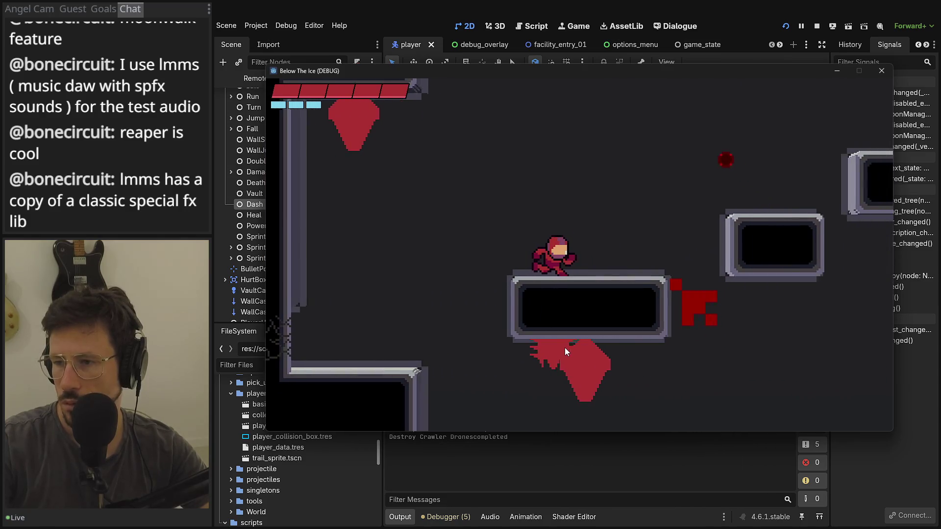
key(Right)
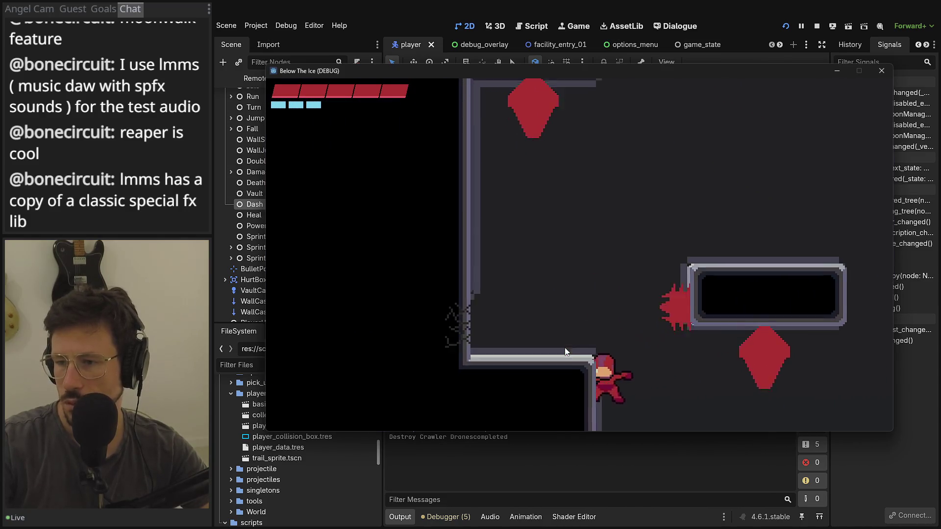
key(space)
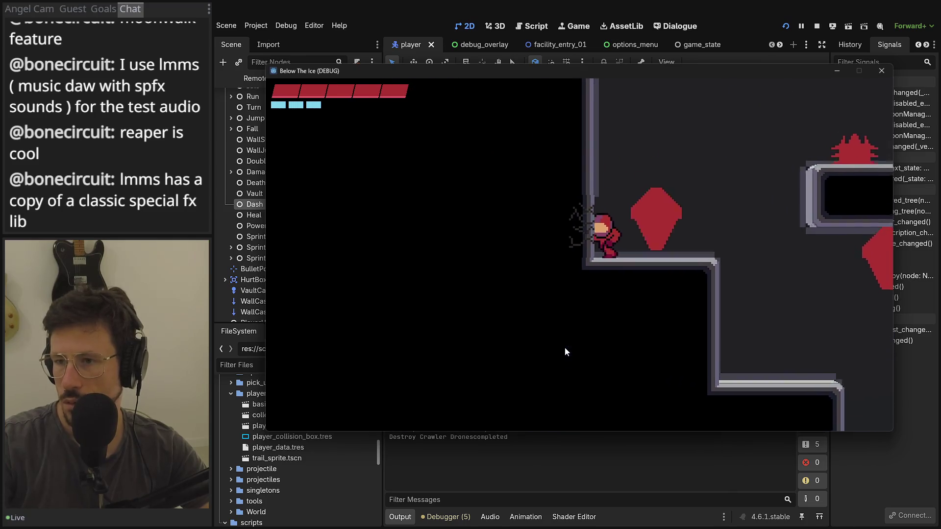
key(Right)
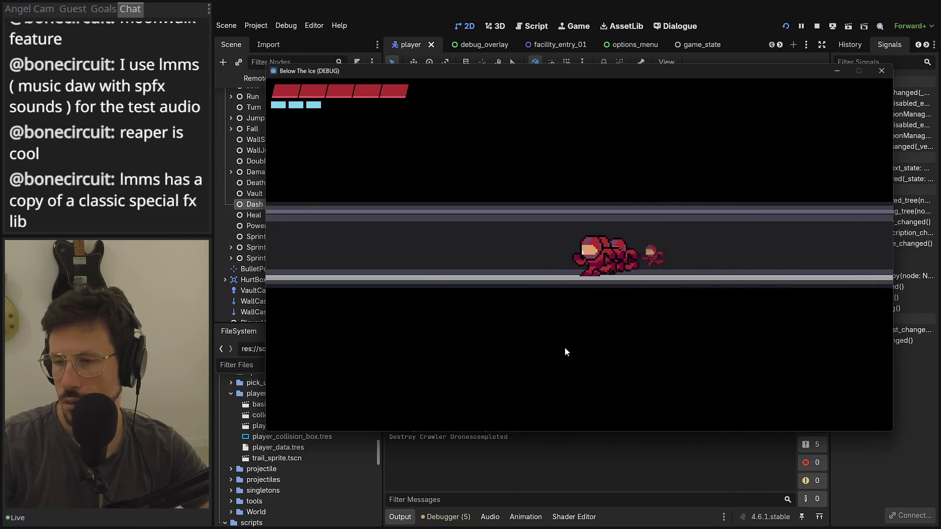
key(Right)
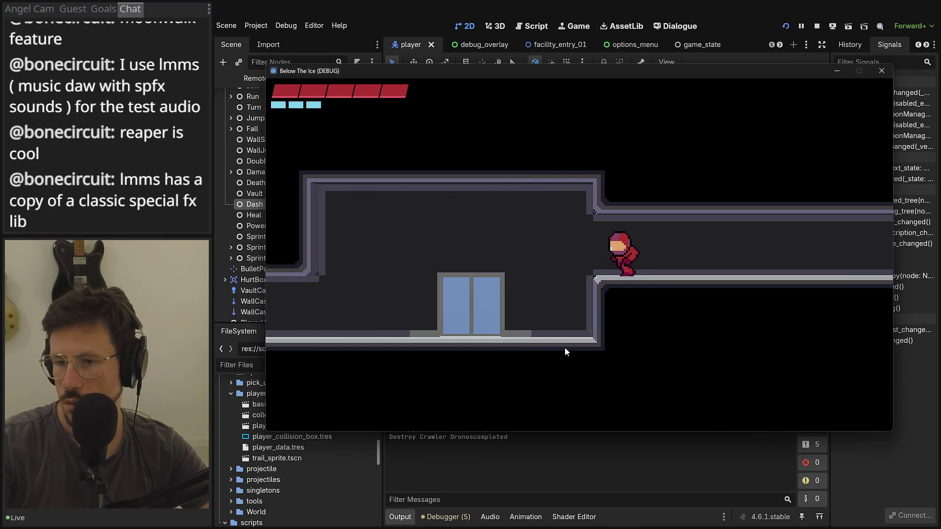
key(space)
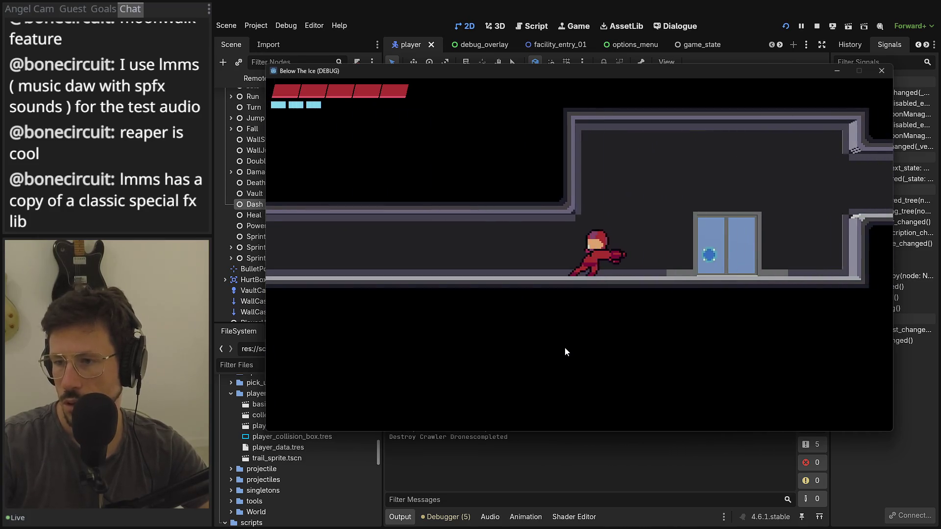
key(space)
key(Right)
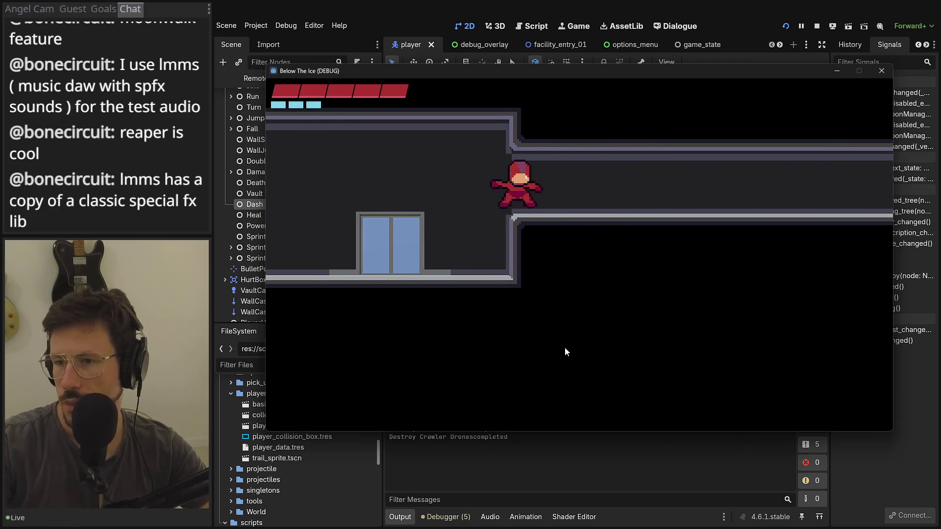
key(Left)
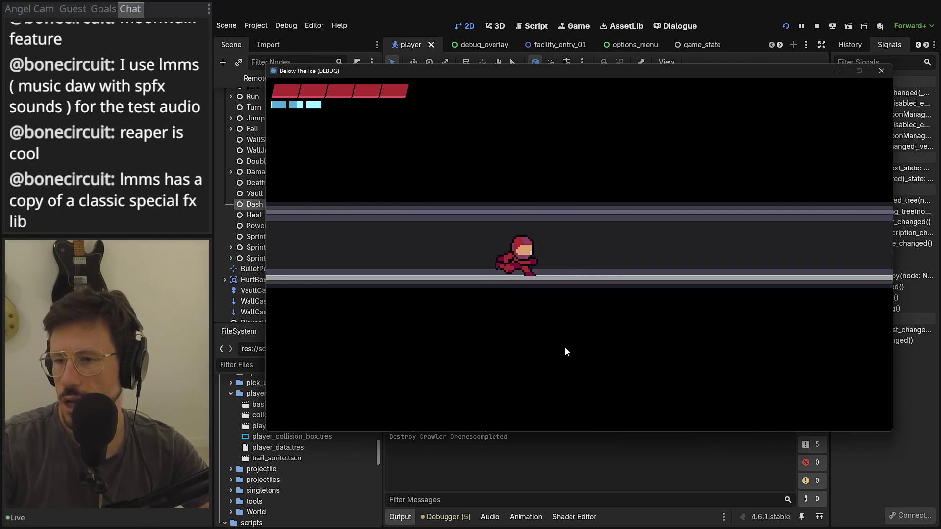
Stop the game, open the Sprint node's script from the Scene tree, and run the project again
click(882, 71)
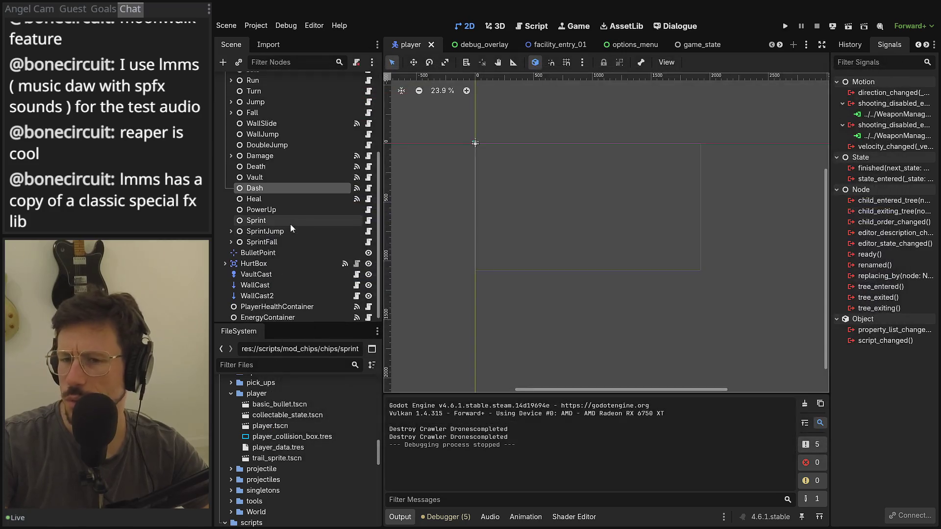
click(304, 220)
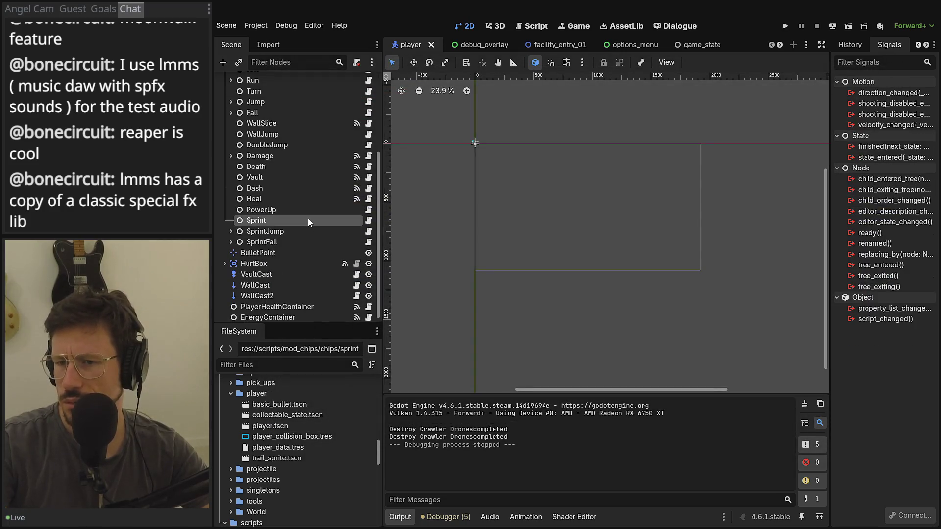
click(369, 220)
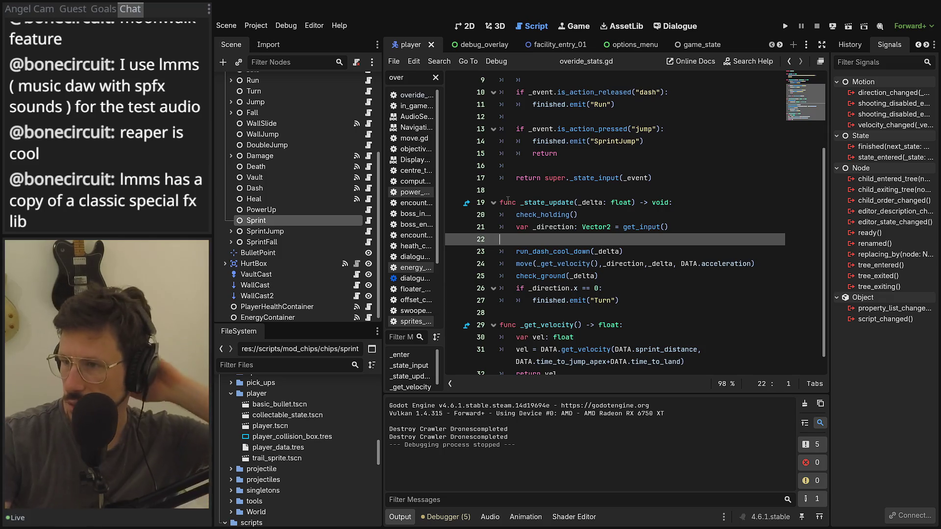
click(783, 27)
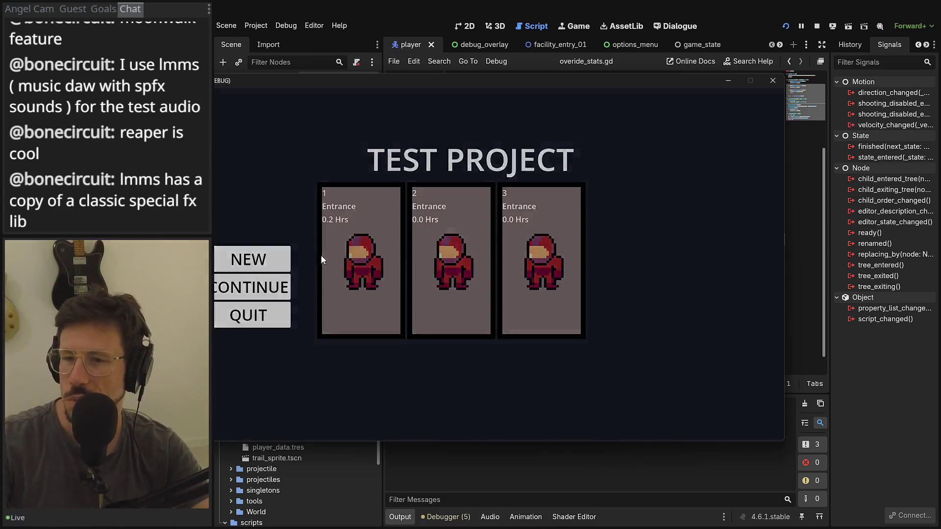
Start from a save slot and enable the Sprint ability through the F1 debug Change Abilities list
click(321, 255)
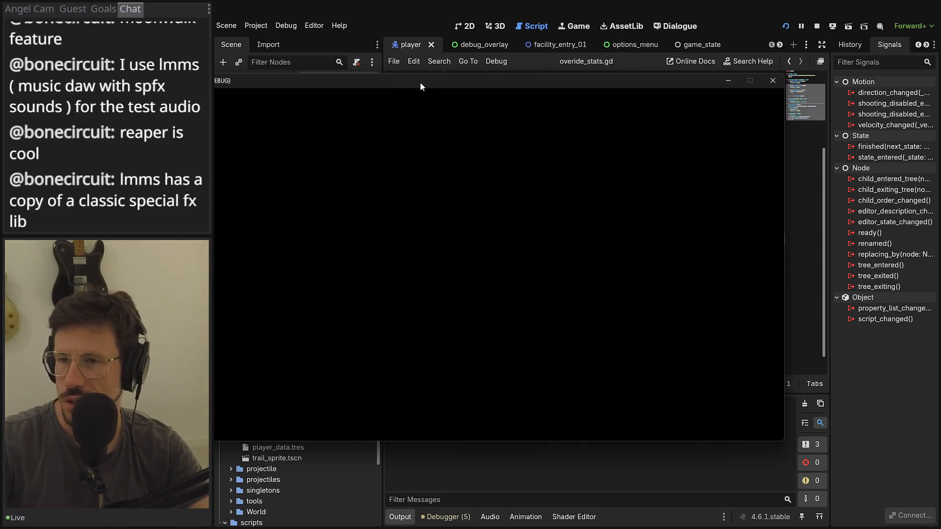
key(Escape)
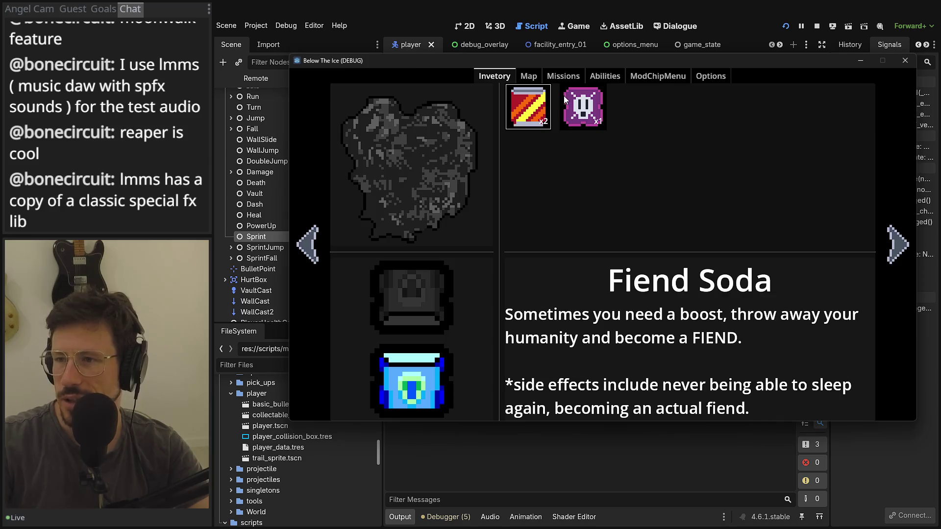
key(Escape)
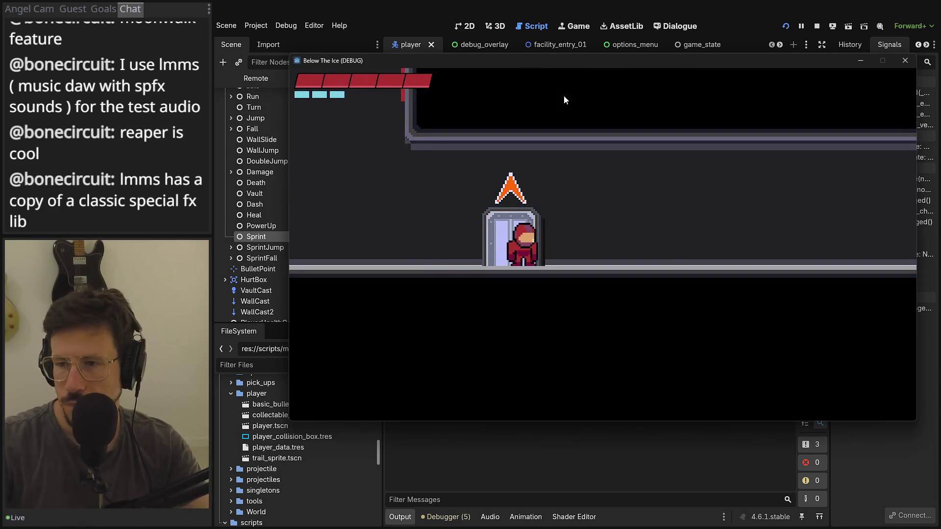
key(F1)
click(440, 260)
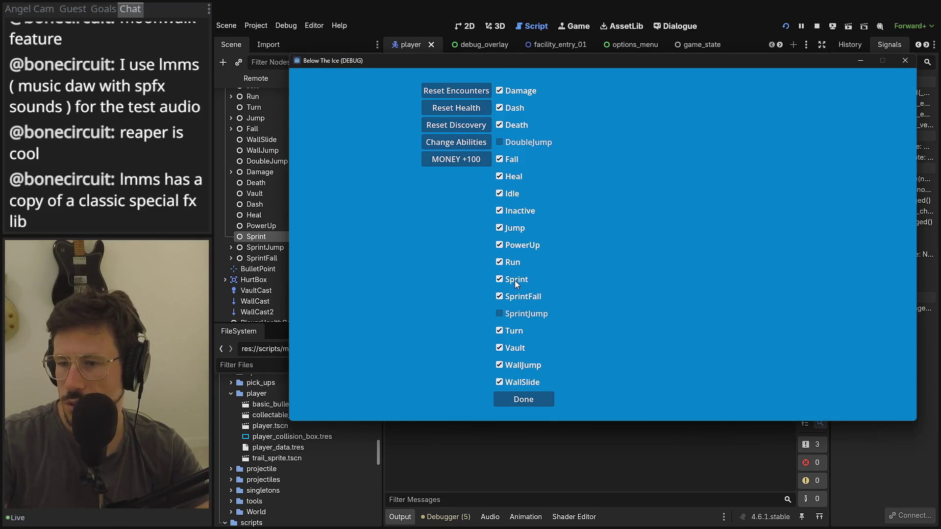
click(525, 396)
key(F1)
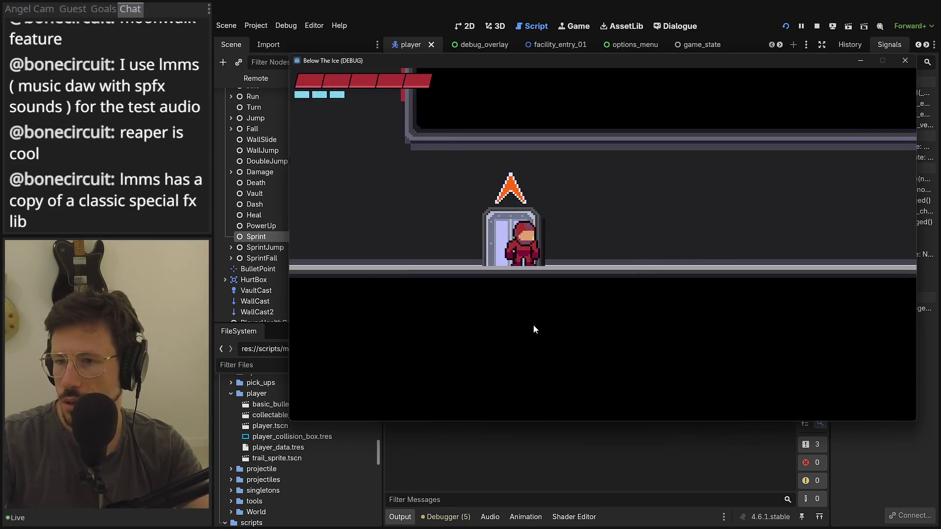
Equip the sprint chip on the mod chip page of the pause menu and resume play
key(Escape)
key(e)
key(e)
key(e)
key(e)
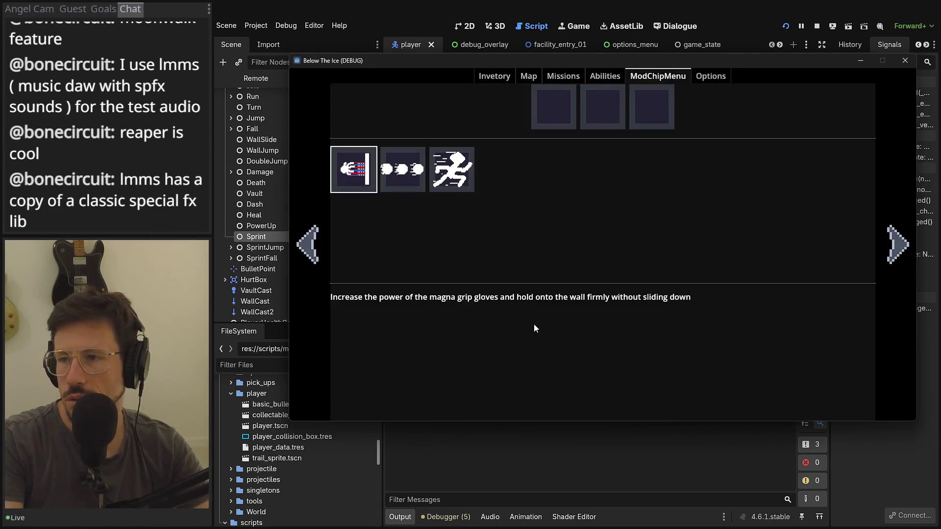
key(Right)
key(Right)
key(Return)
key(Escape)
Sprint back and forth through the red-walled room and arena shooting enemies, then stop the run
key(Right)
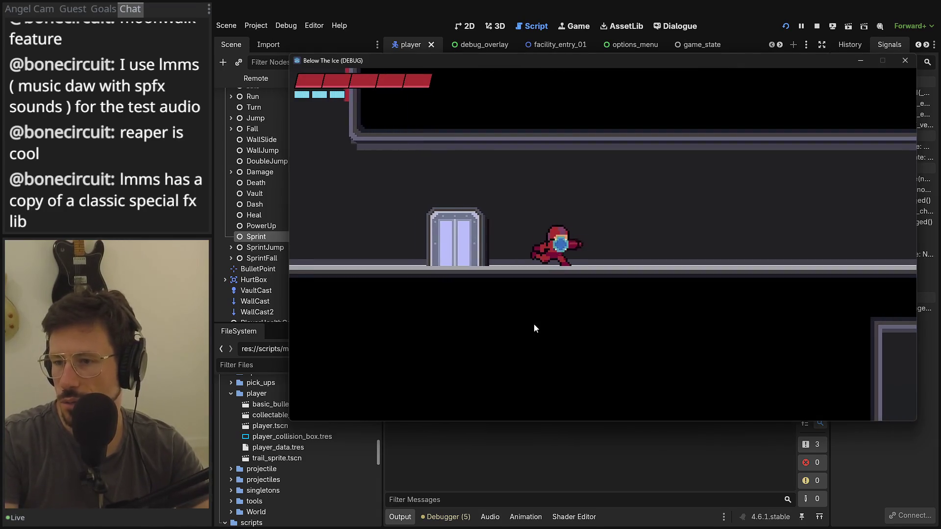
key(Right)
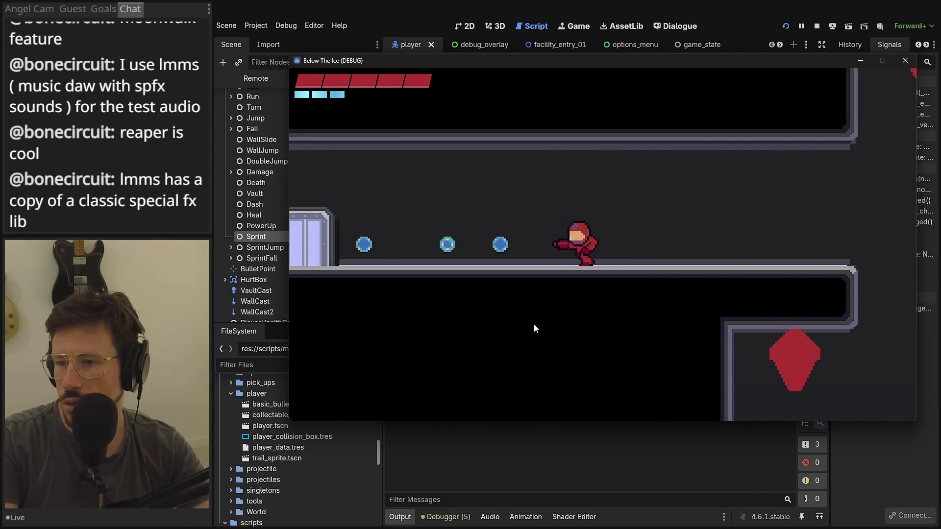
key(Left)
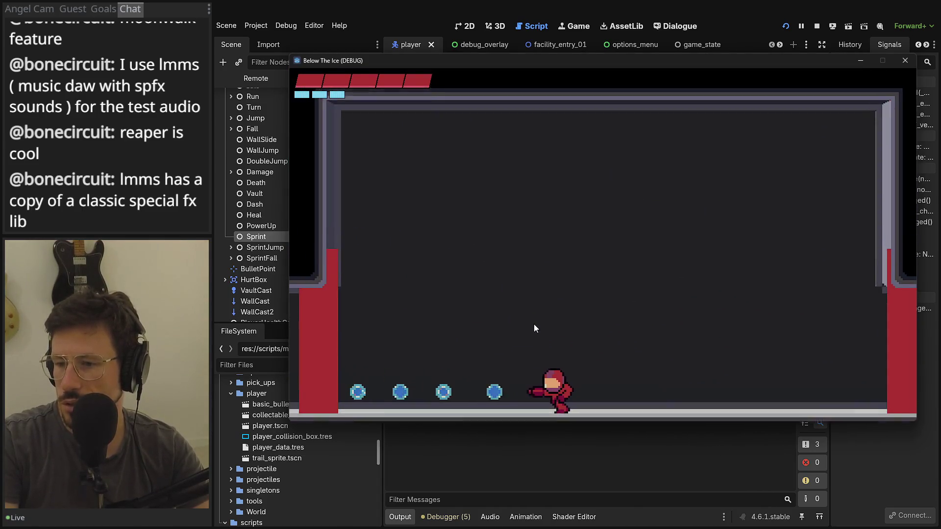
key(Right)
key(Right)
key(Left)
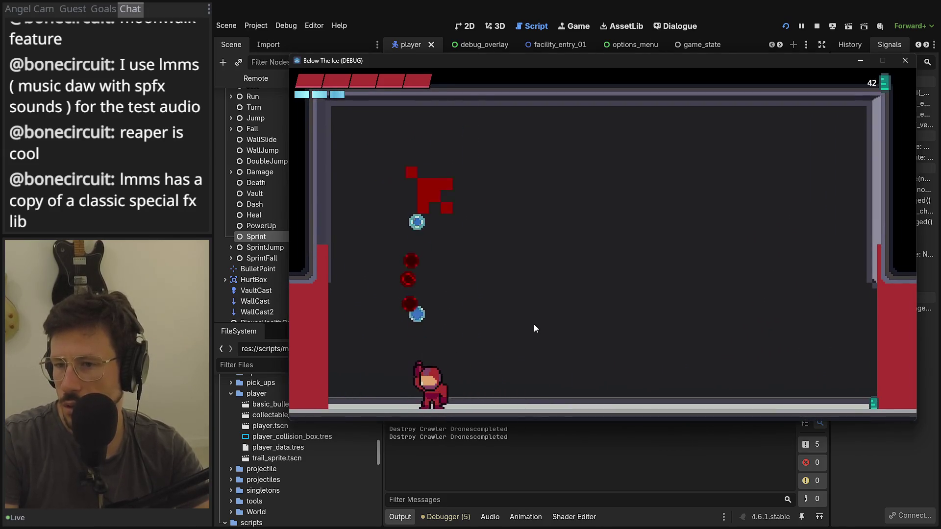
key(Right)
key(Left)
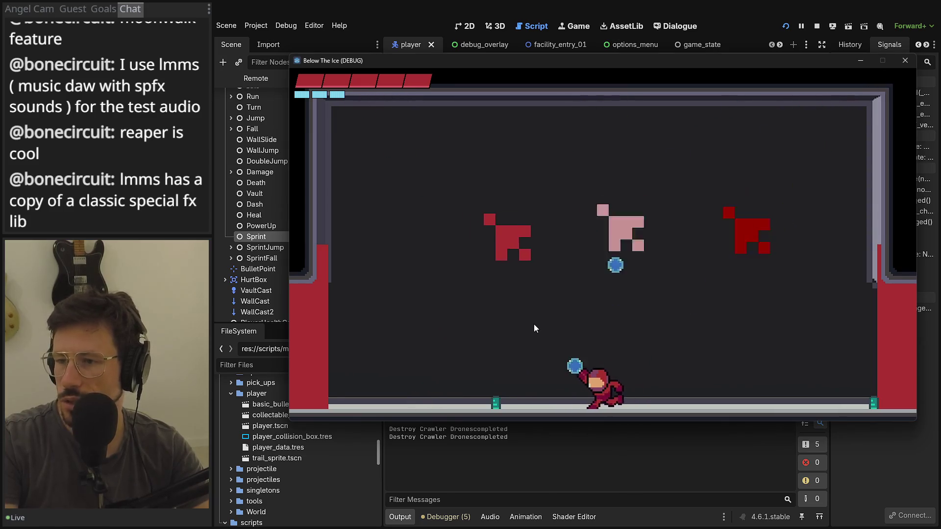
key(Right)
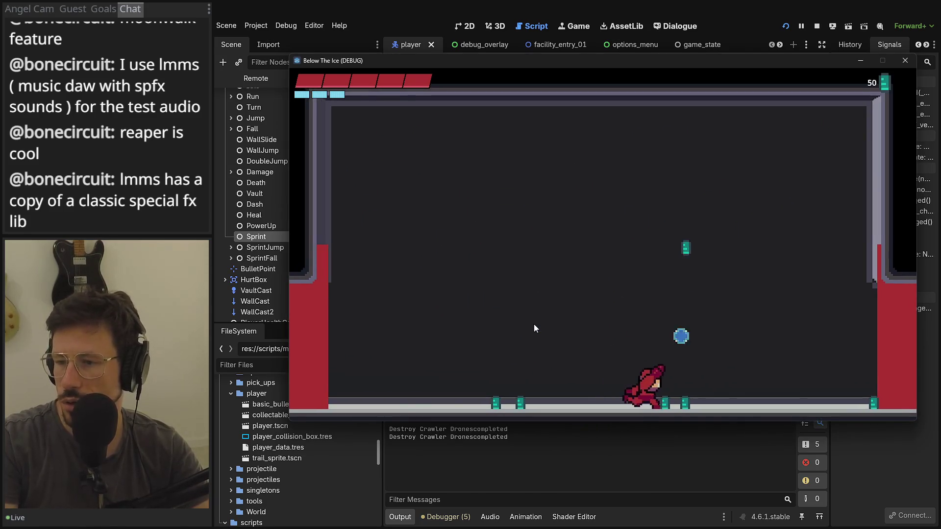
key(Left)
key(Left)
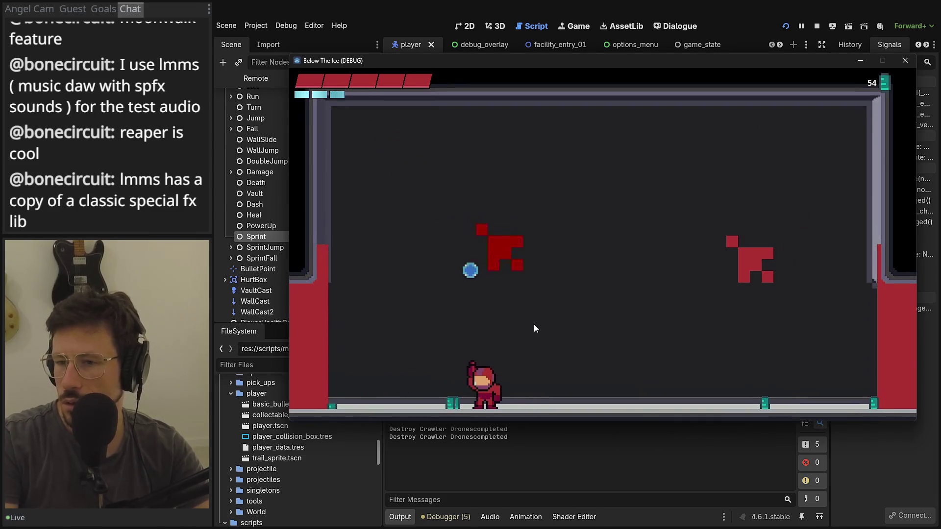
key(Right)
key(Right)
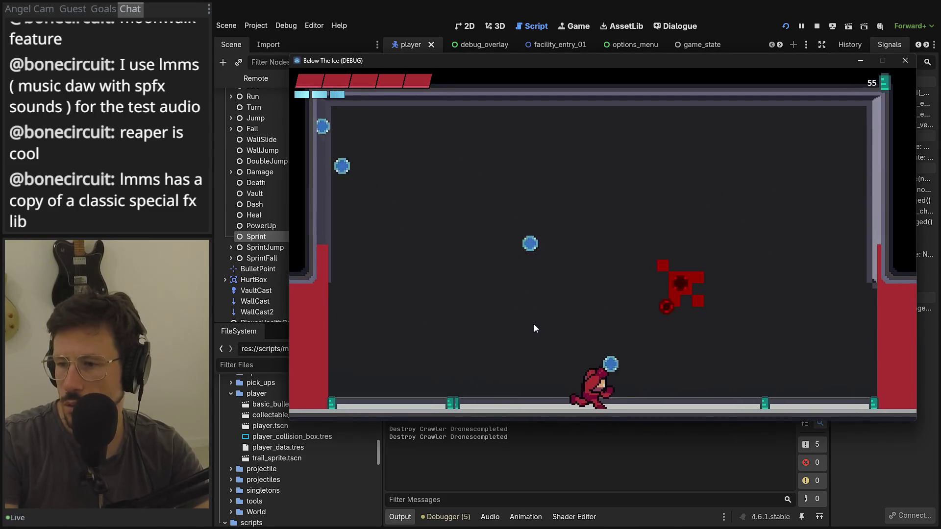
key(Right)
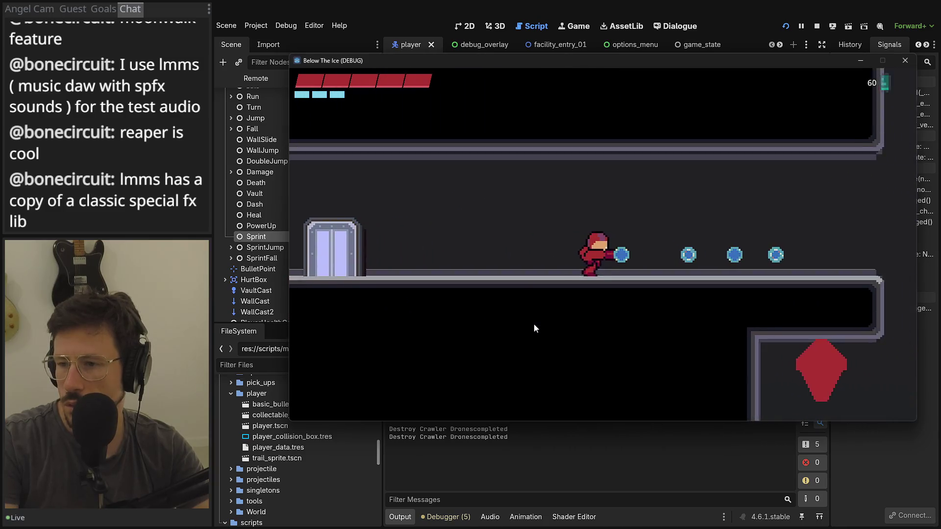
key(Left)
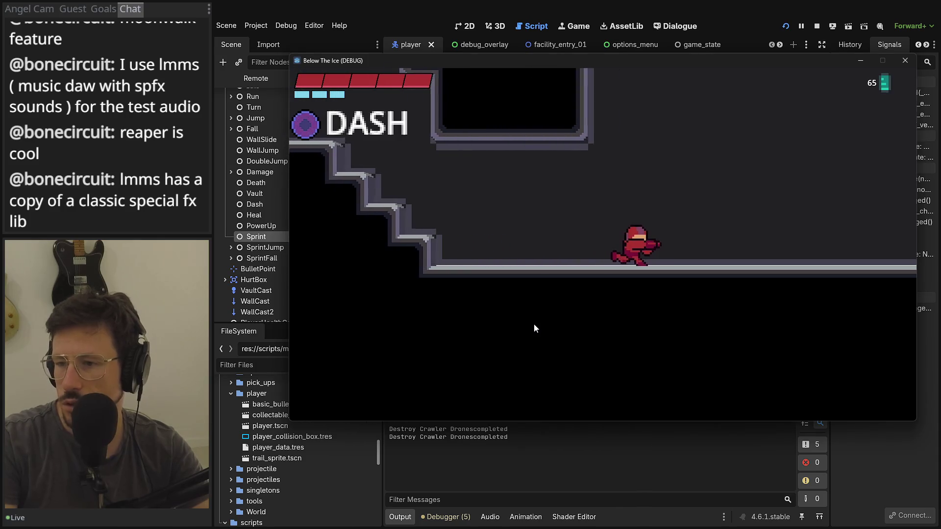
key(Right)
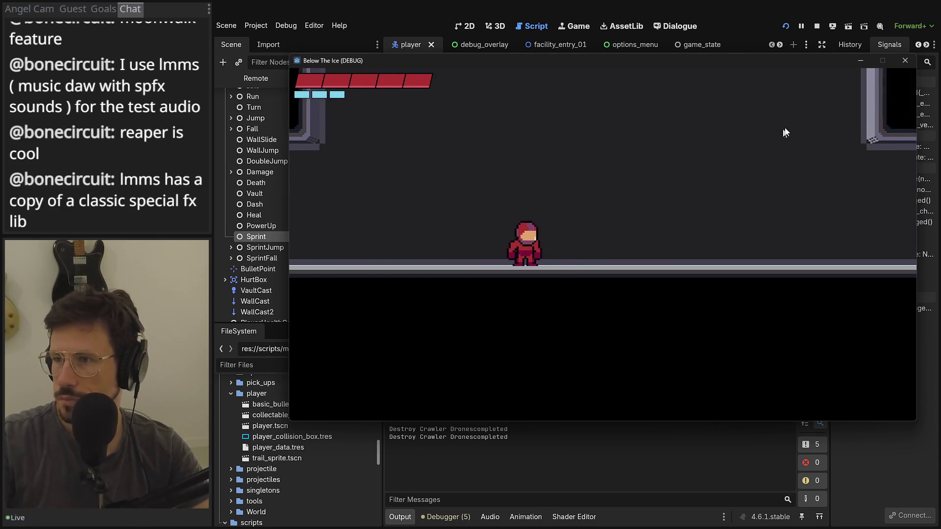
click(900, 63)
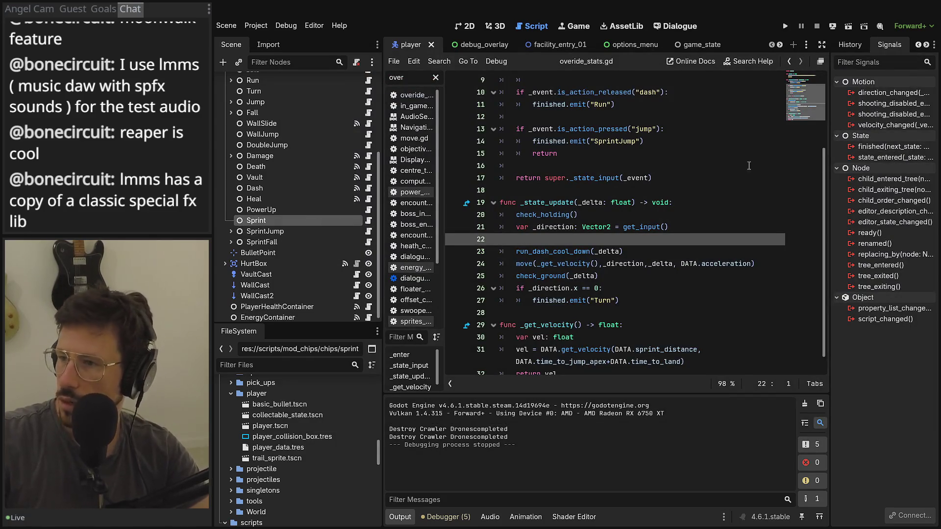
Widen the signals panel, then start and cancel a shooting_disabled_entered connection to WeaponManager
drag(830, 87, 770, 87)
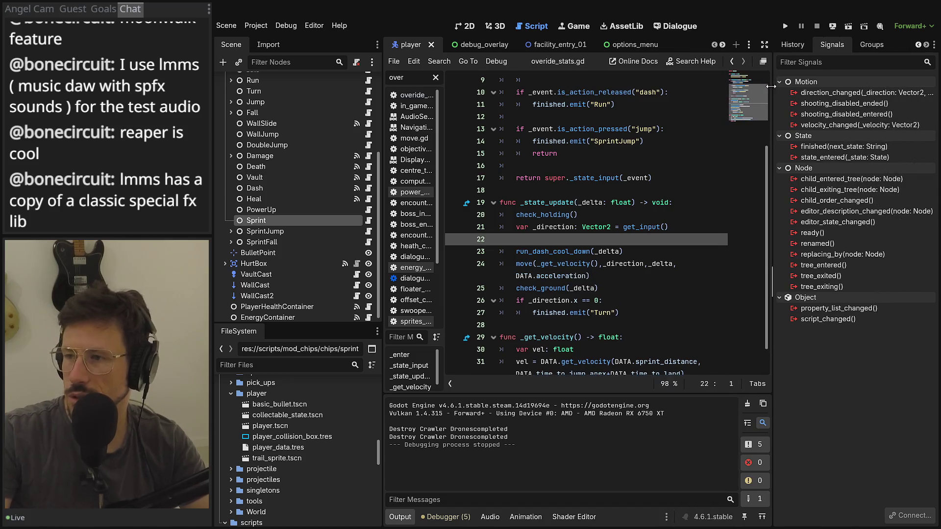
double_click(843, 113)
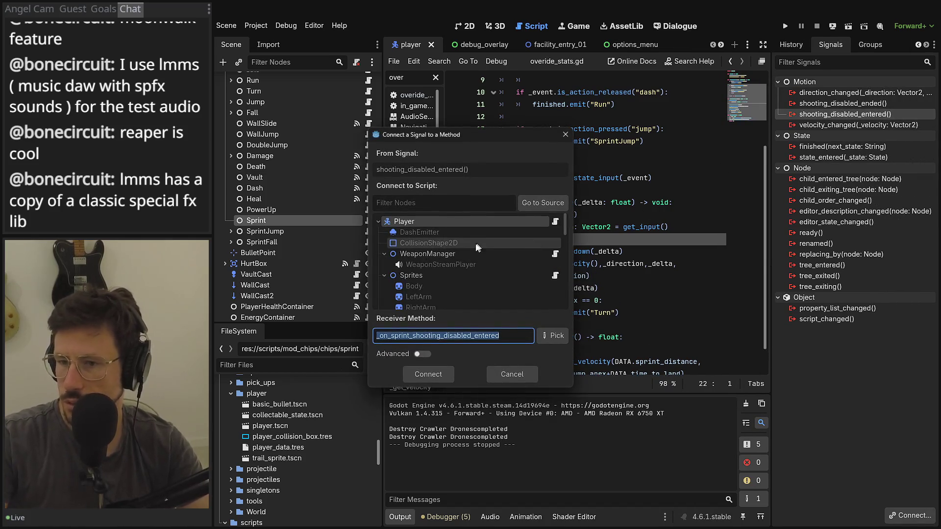
click(441, 252)
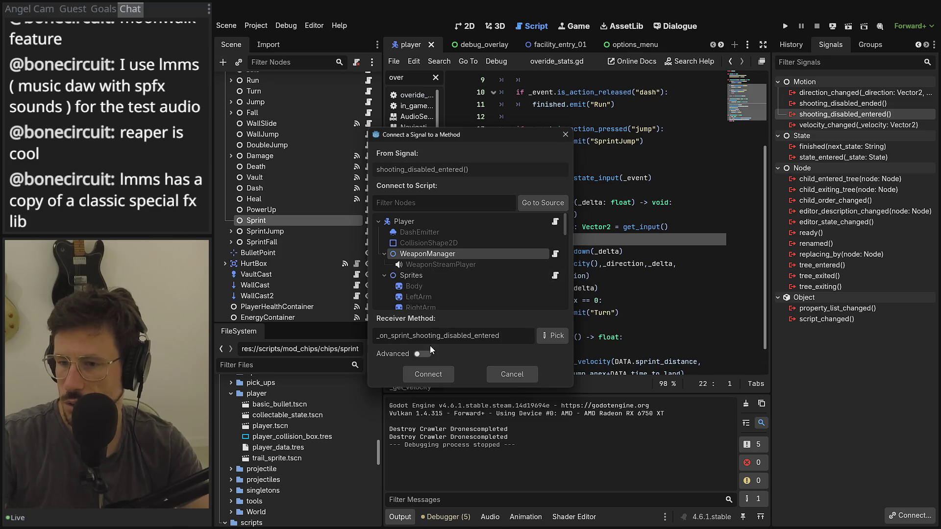
click(512, 374)
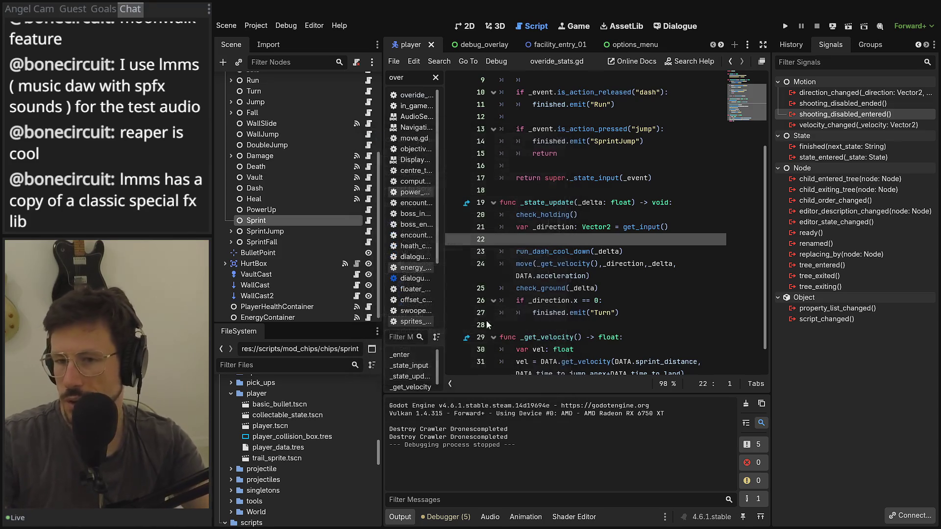
Inspect the Dash state's existing shooting_disabled_ended connection to WeaponManager's handler
click(319, 190)
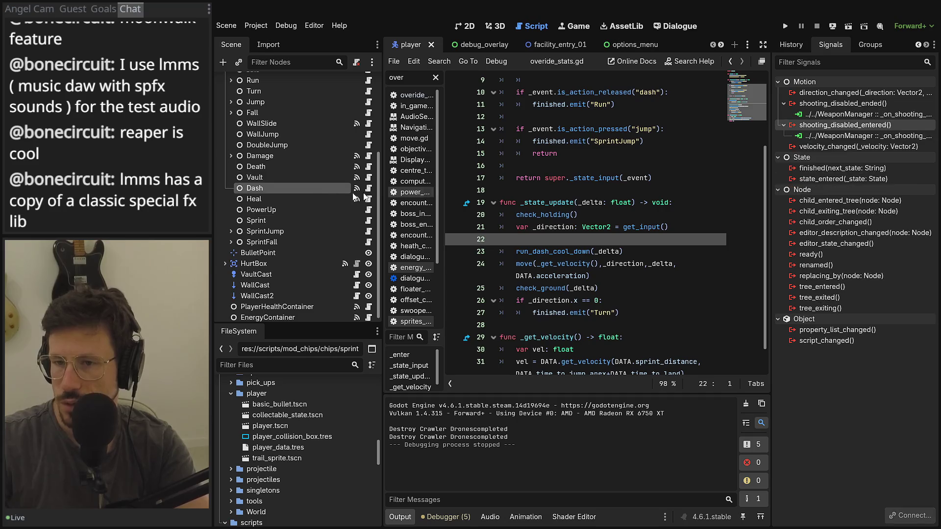
double_click(837, 113)
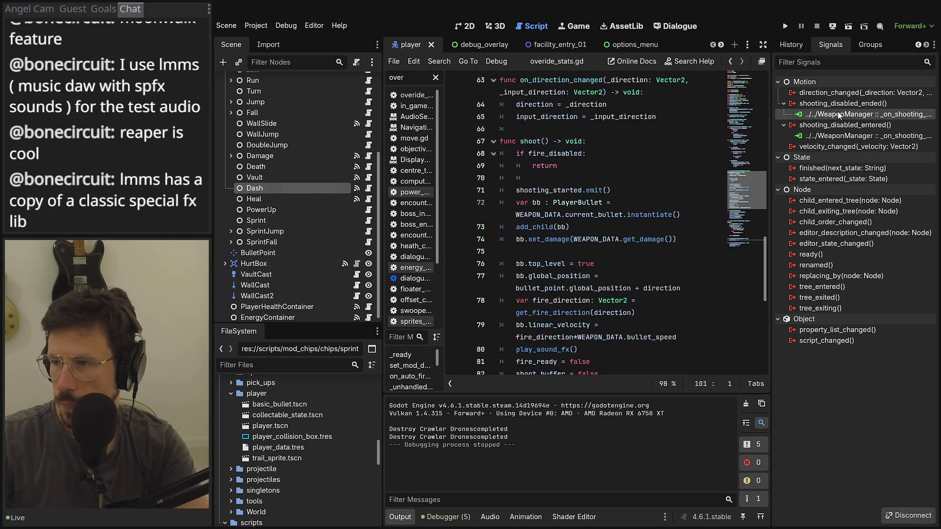
right_click(866, 107)
click(804, 108)
right_click(806, 114)
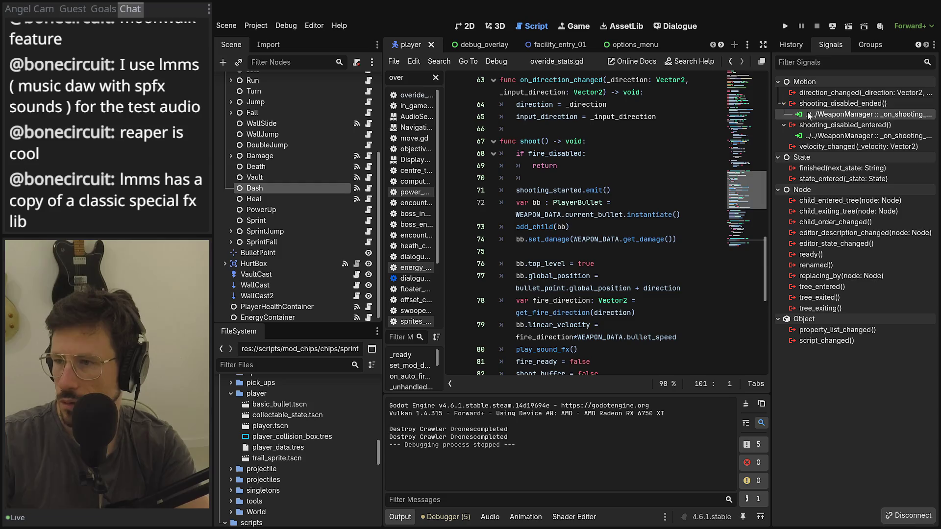
click(823, 126)
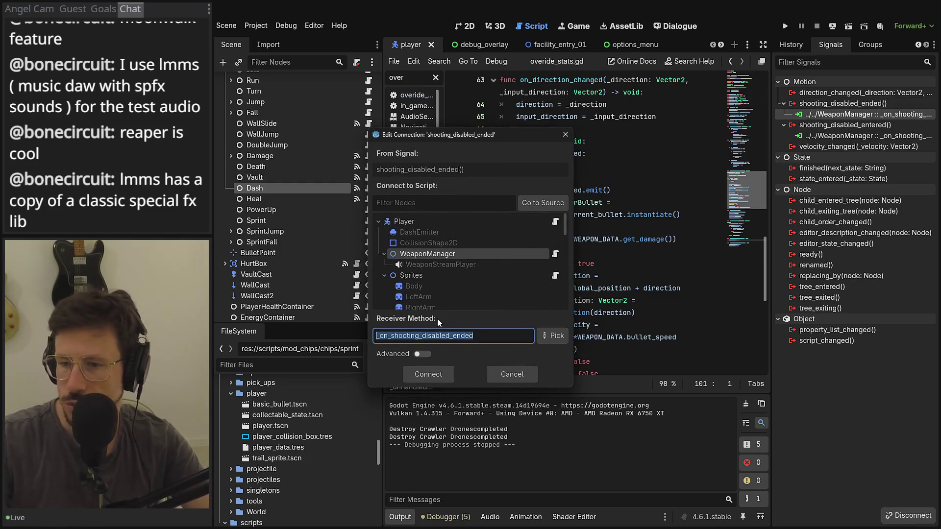
key(Escape)
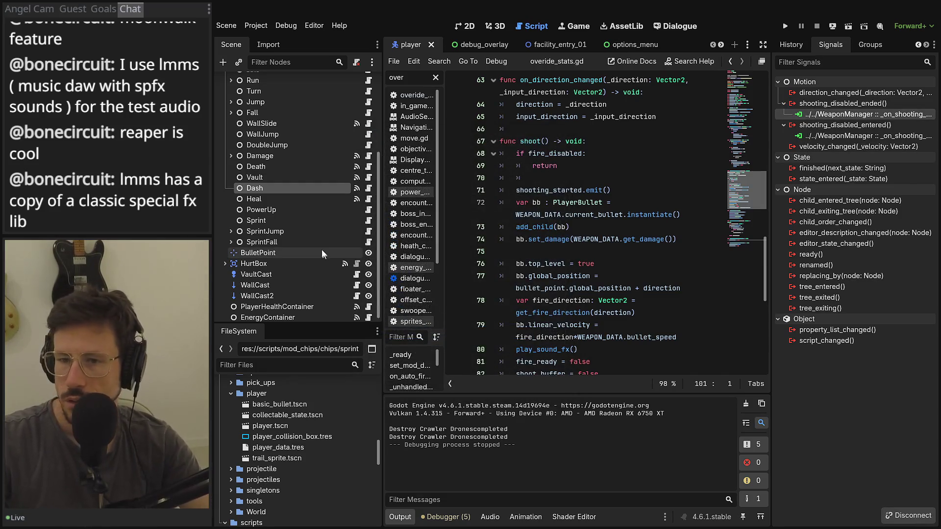
Connect Sprint's shooting_disabled_ended to WeaponManager as _on_shooting_disabled_ended
click(258, 220)
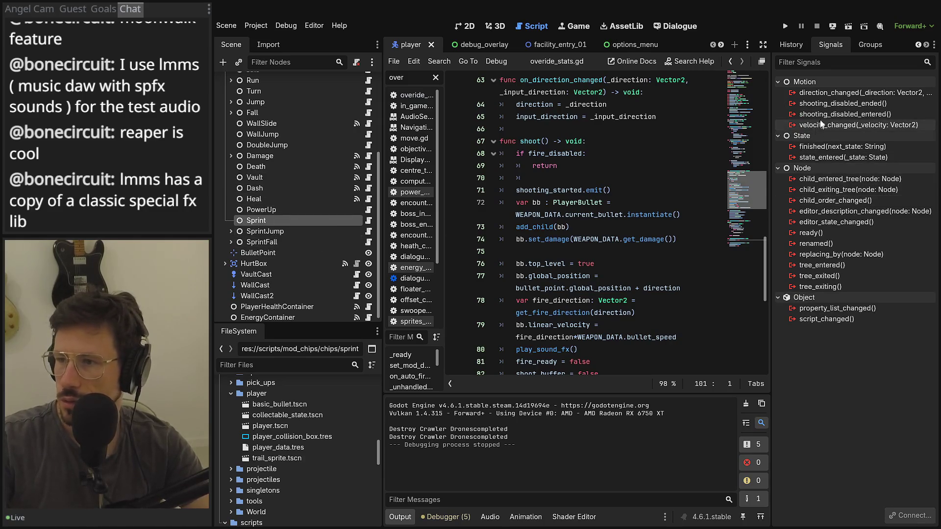
double_click(830, 105)
click(417, 255)
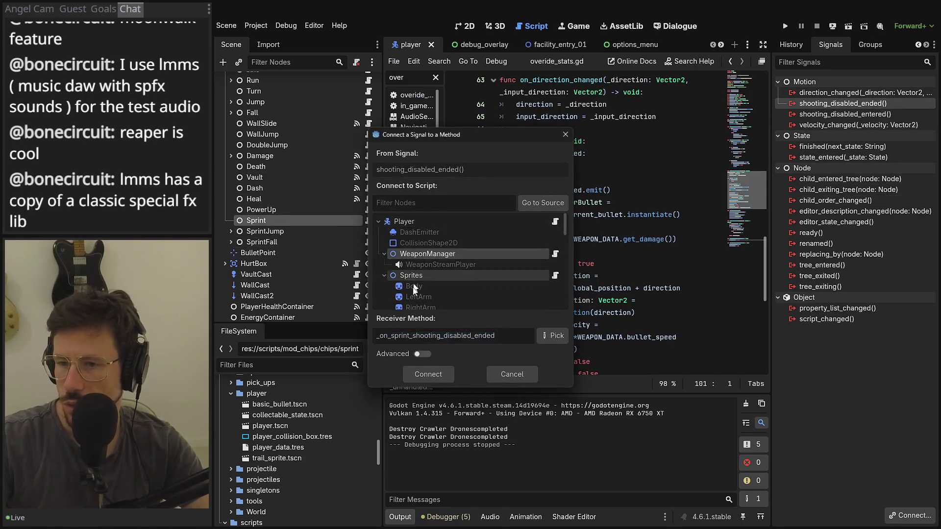
double_click(451, 335)
text(_on_shooting_disabled_ended)
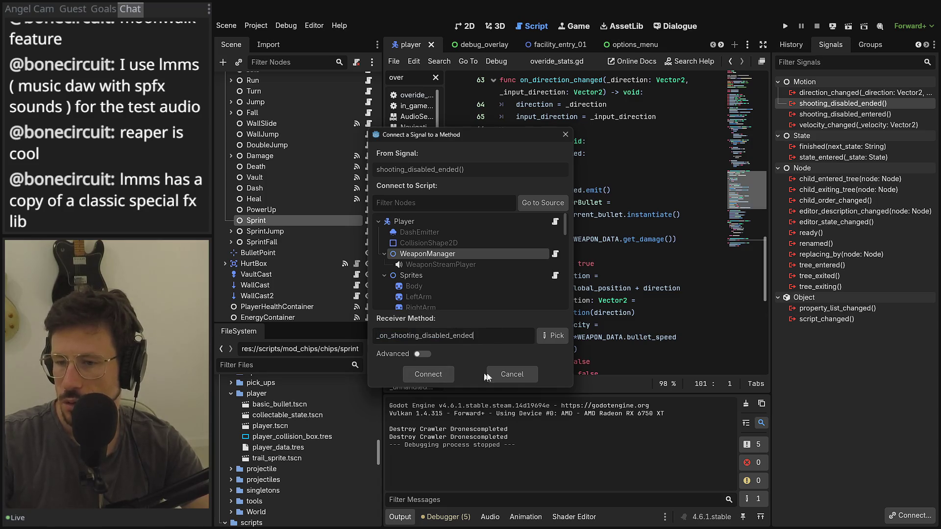
click(424, 372)
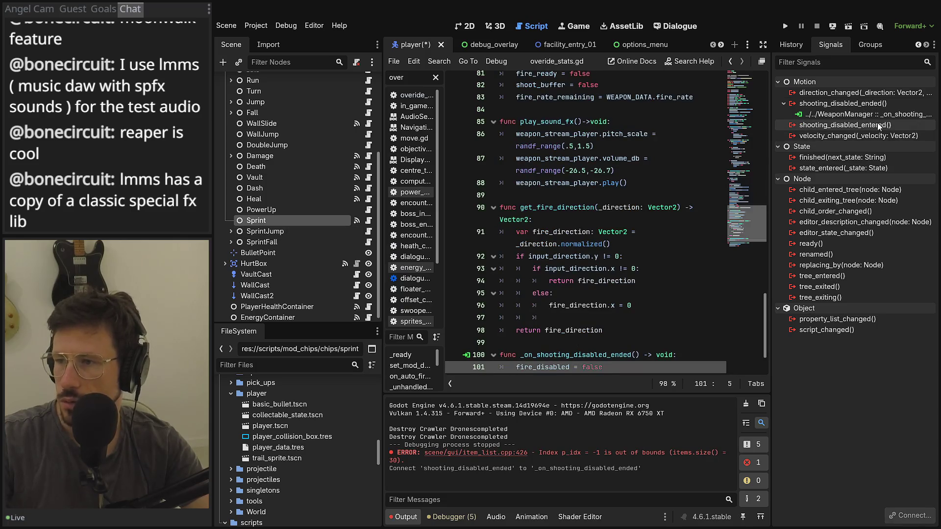
Connect Sprint's shooting_disabled_entered to WeaponManager's existing _on_shooting_disabled_entered method
double_click(874, 127)
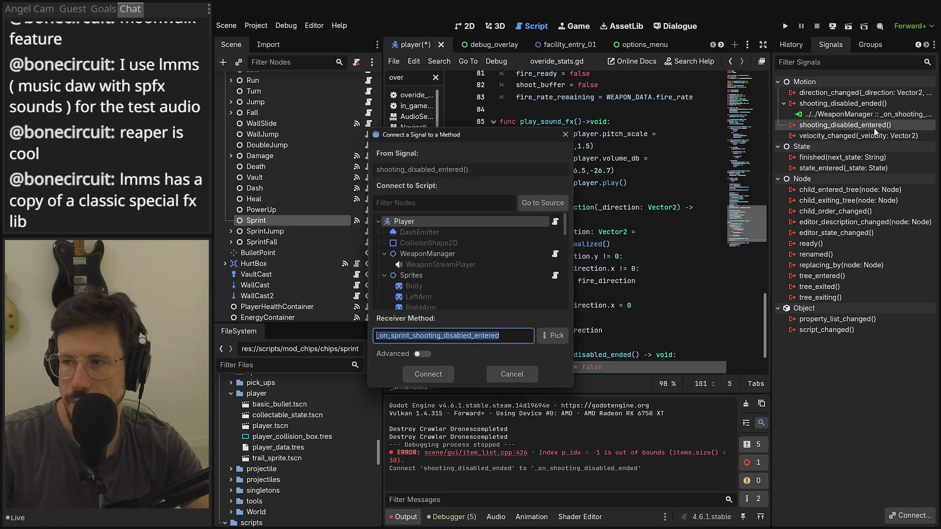
click(485, 253)
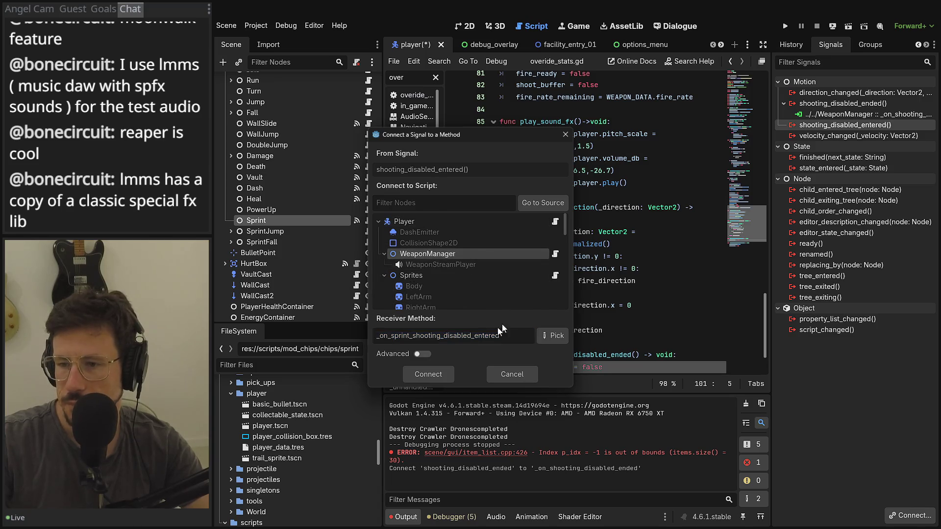
click(423, 353)
click(404, 353)
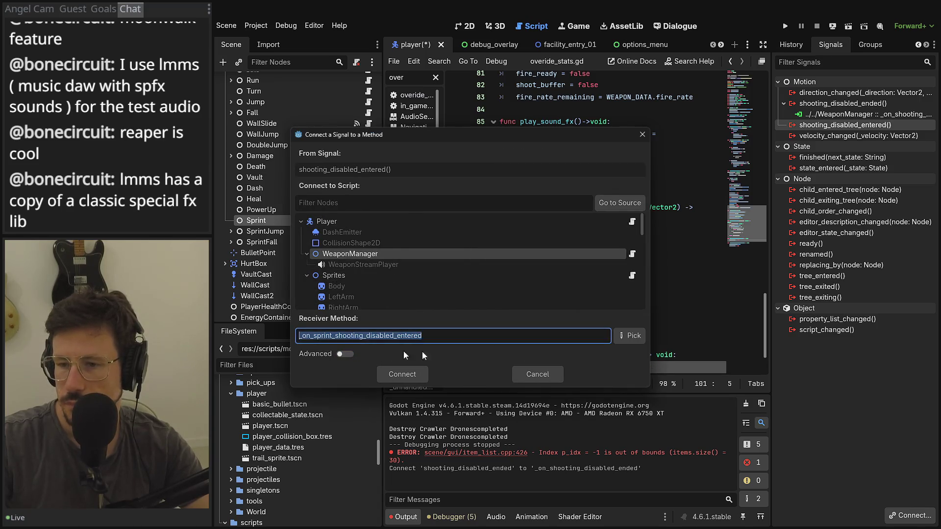
click(618, 336)
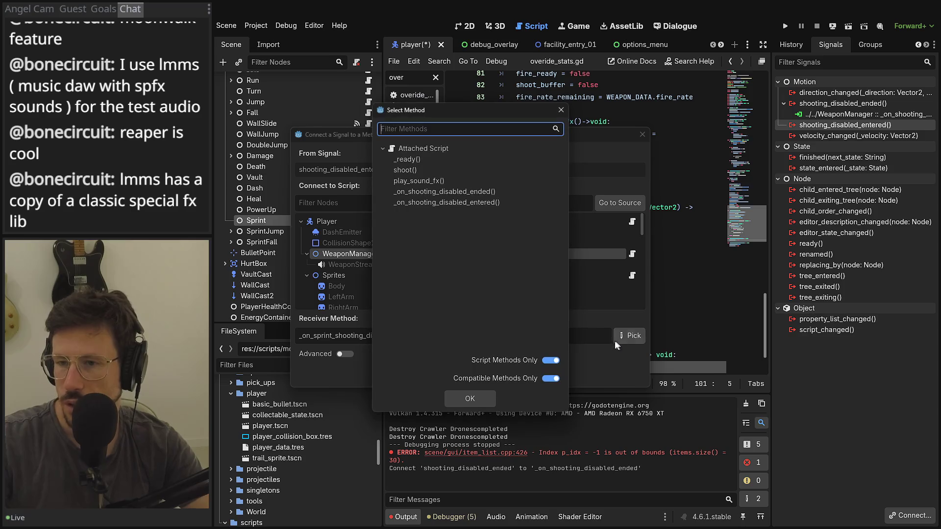
click(454, 204)
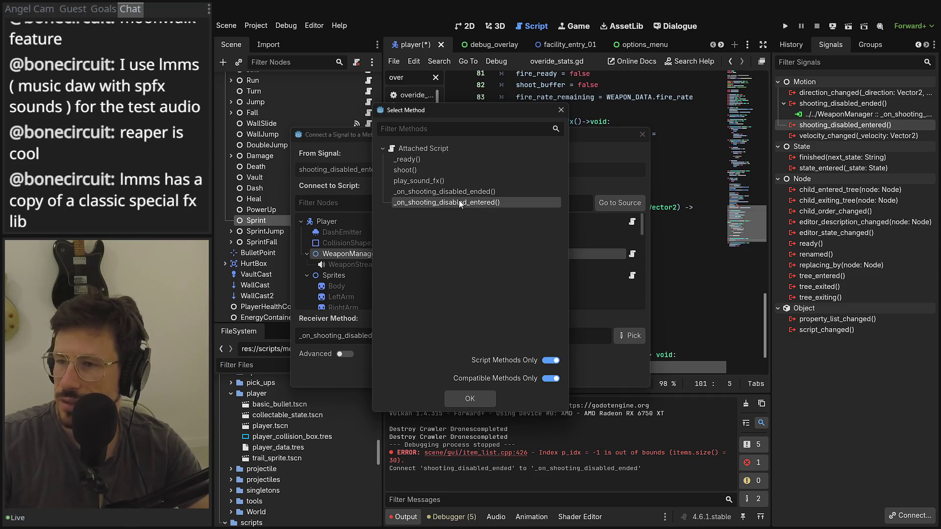
double_click(458, 200)
key(Return)
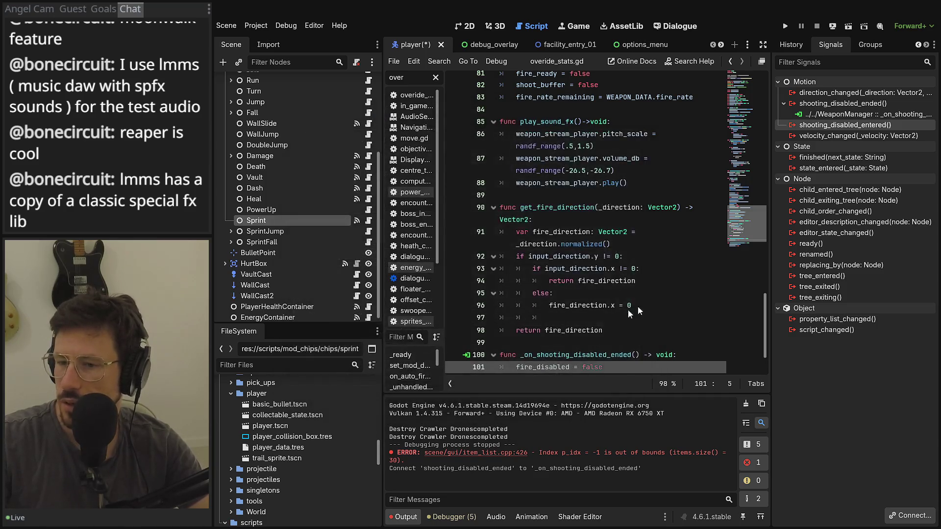
right_click(851, 115)
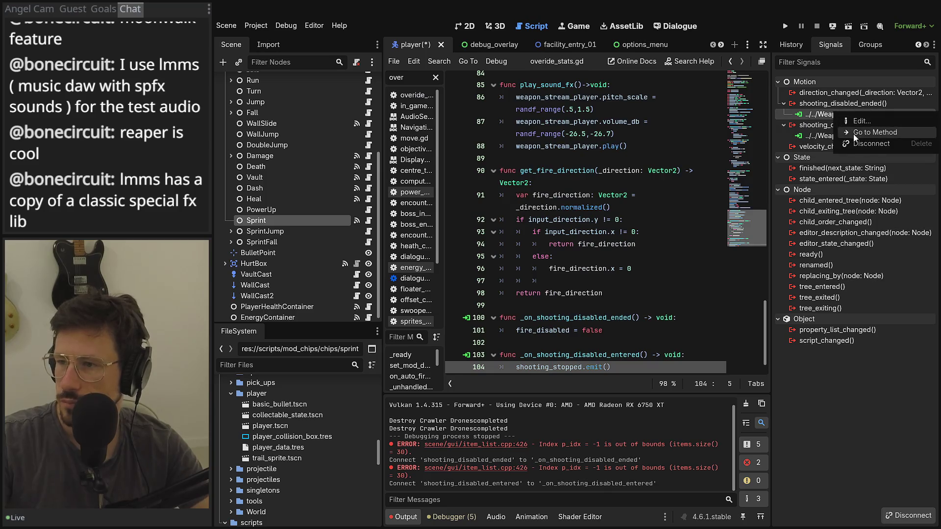
Close the connection settings unchanged, reopen the Sprint state script, and make the script editor floating
click(860, 126)
click(524, 371)
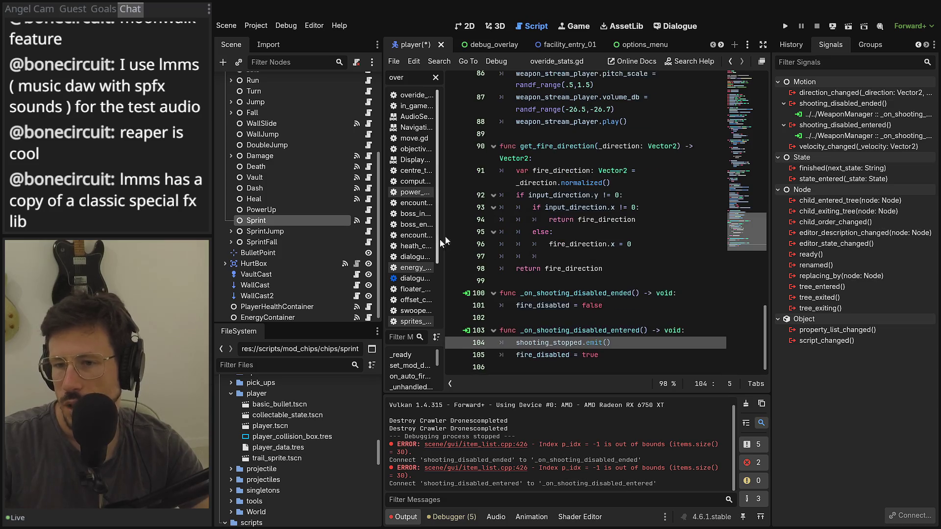
click(368, 220)
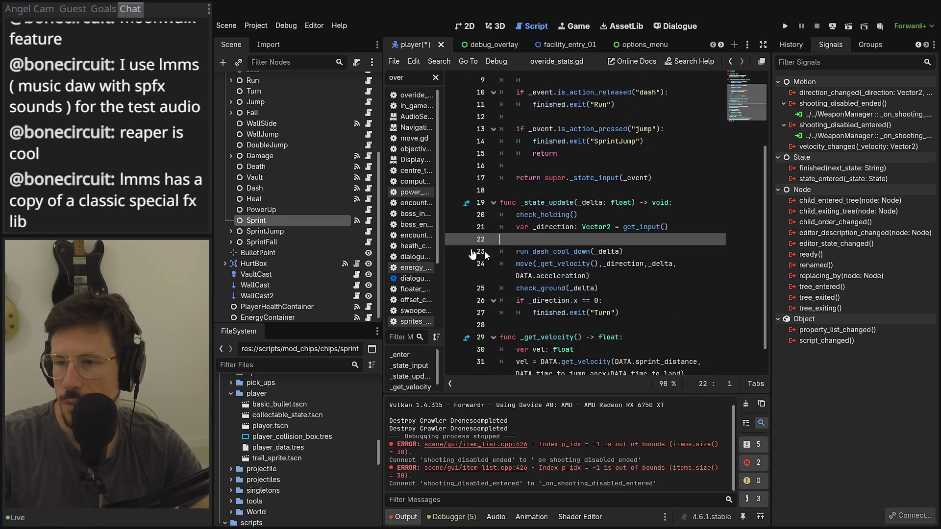
click(760, 63)
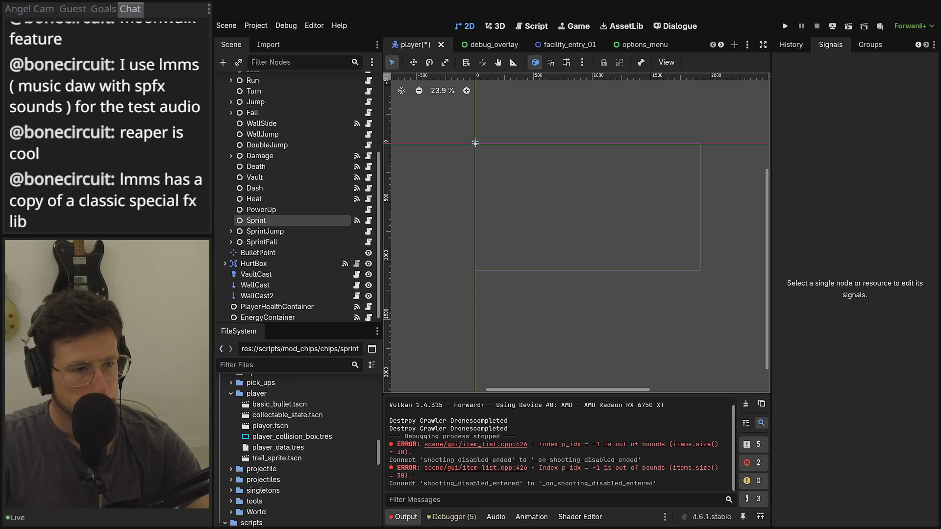
Bring up the detached script editor full-screen and place the cursor in _enter
key(ctrl+F3)
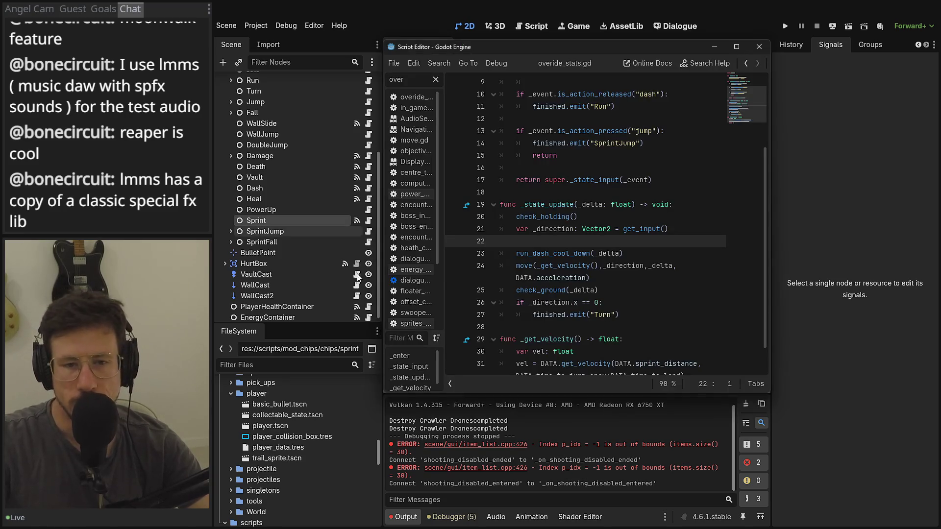
click(739, 47)
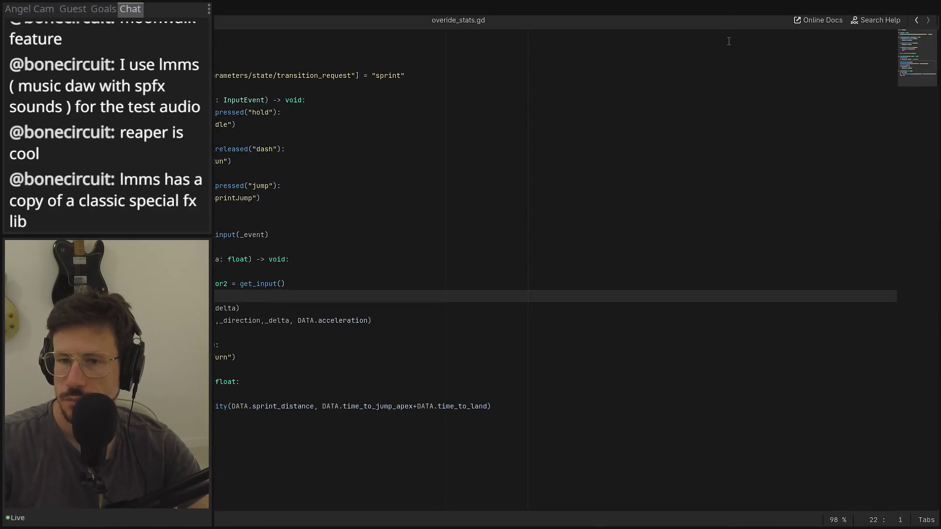
click(426, 226)
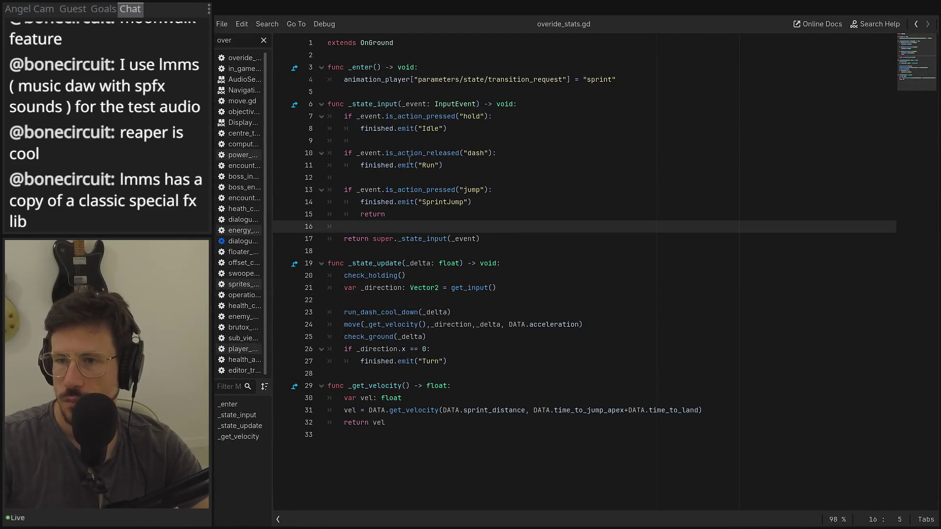
click(528, 60)
click(446, 67)
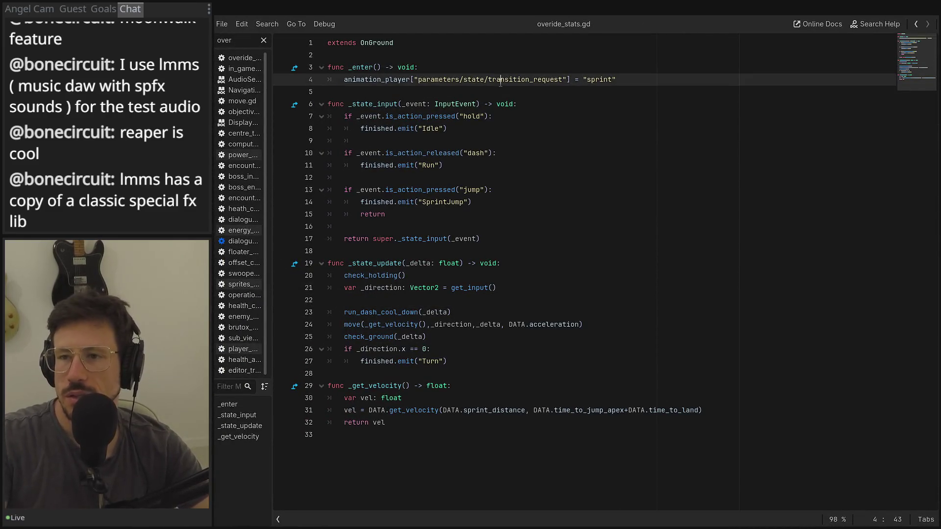
Copy the shooting_disabled_entered.emit() line from dash.gd's _enter
text(das)
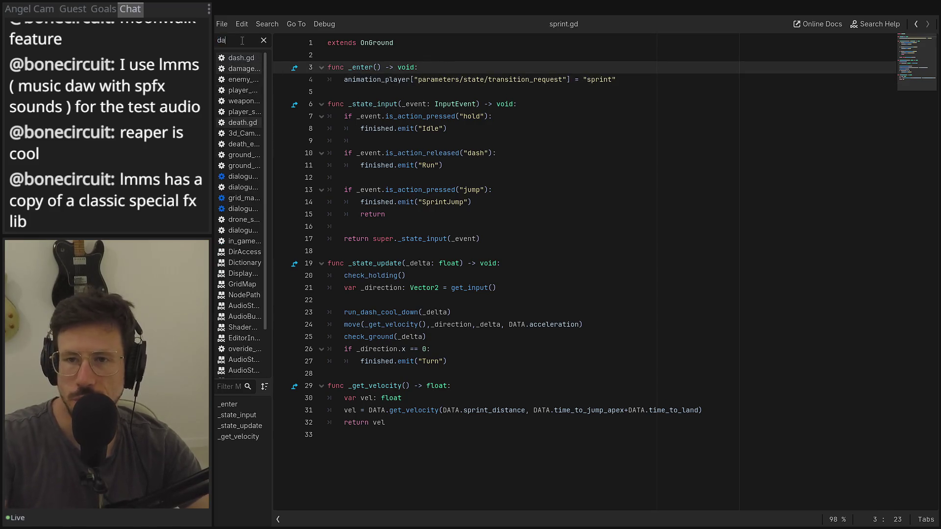
click(253, 57)
scroll(441, 196, up, 5)
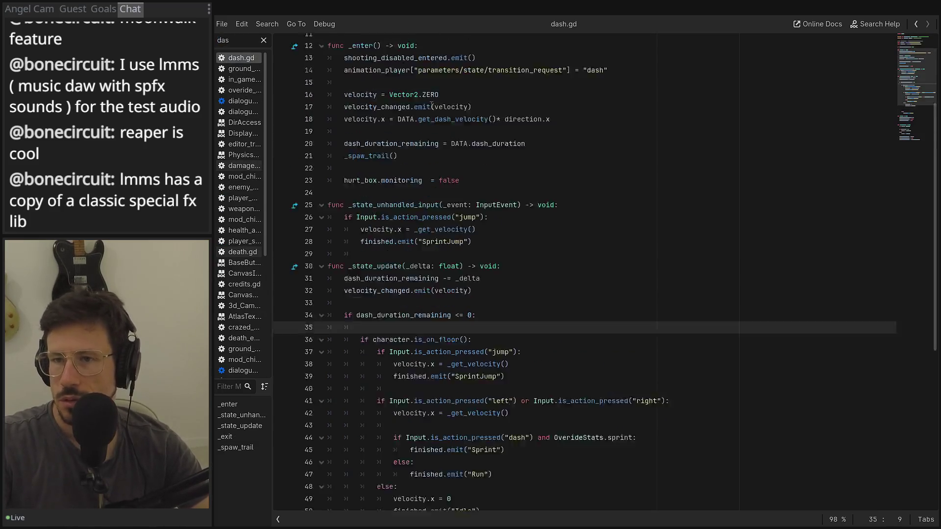
click(471, 190)
shift+click(344, 191)
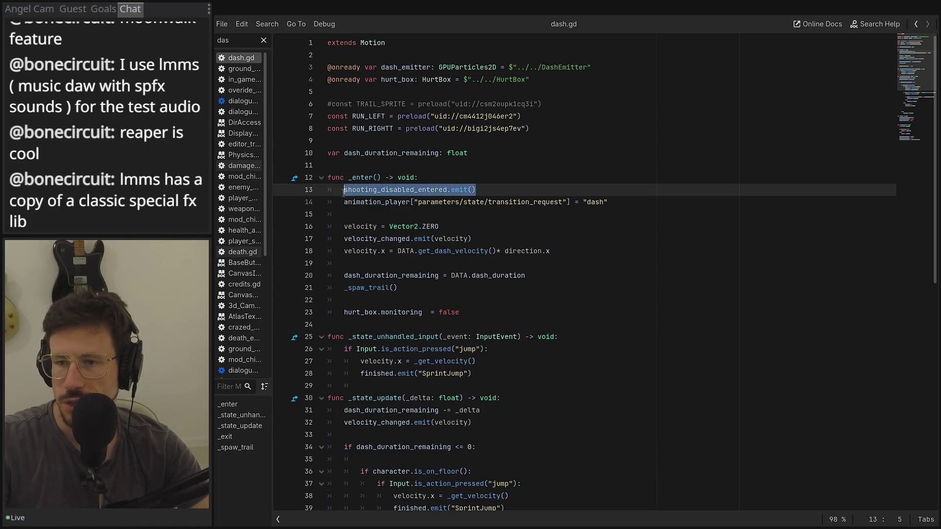
Paste shooting_disabled_entered.emit() as the first line of sprint.gd's _enter
text(sprint)
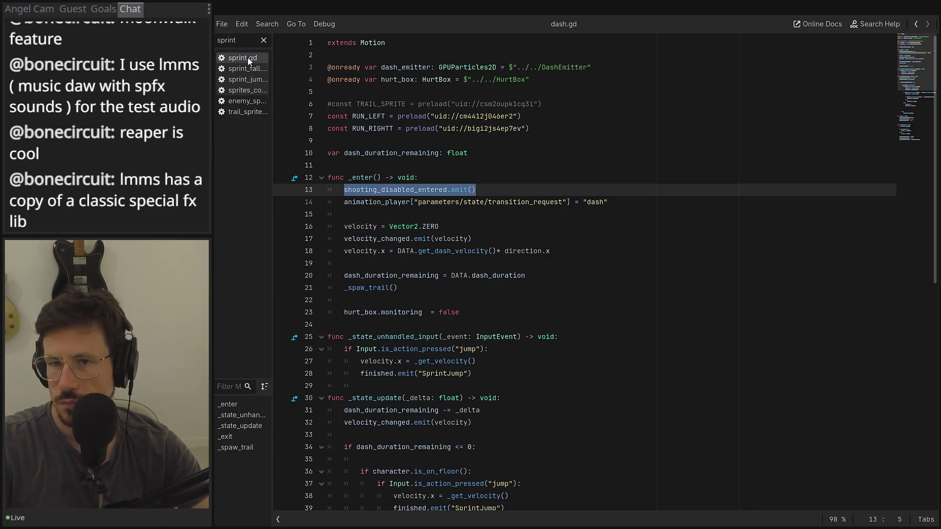
click(248, 58)
click(564, 104)
key(Return)
text(shooting_disabled_entered.emit())
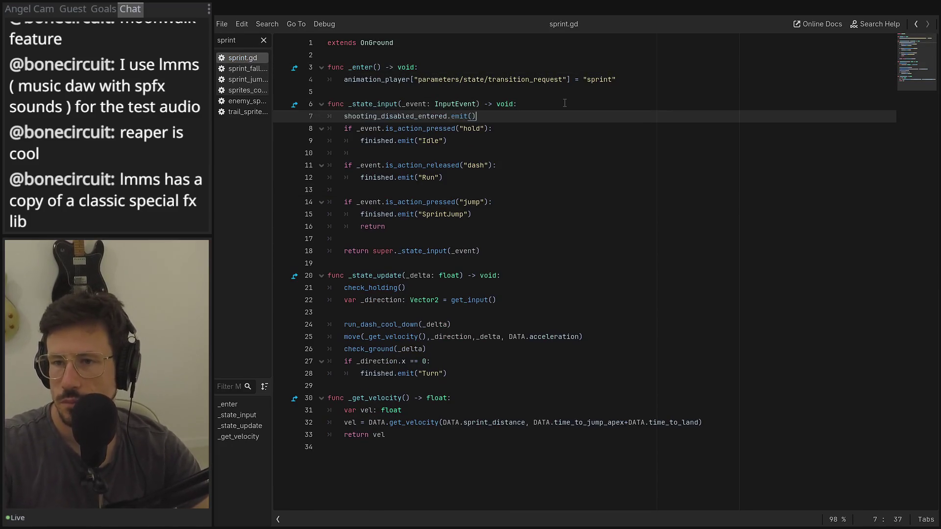
key(ctrl+z)
click(528, 68)
key(Return)
text(shooting_disabled_entered.emit())
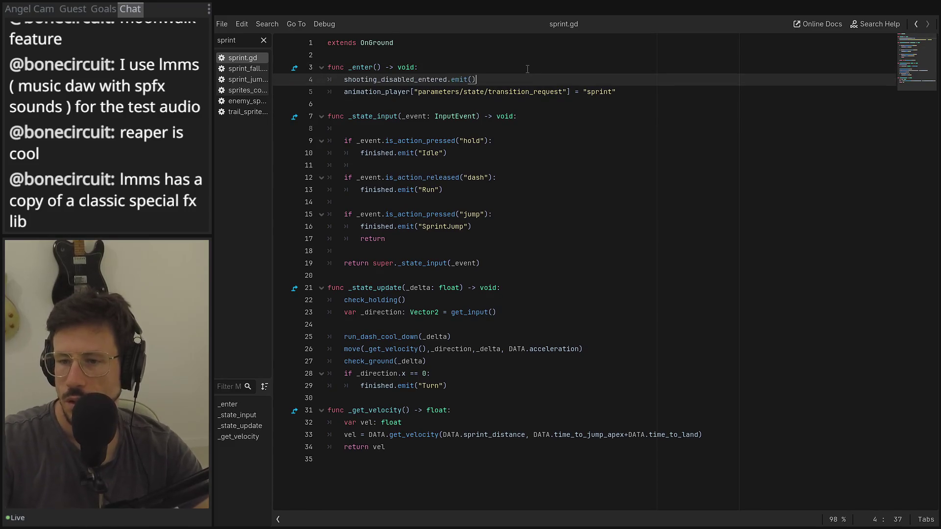
Add a new func _exit() -> void: at the end of sprint.gd
click(344, 467)
key(Return)
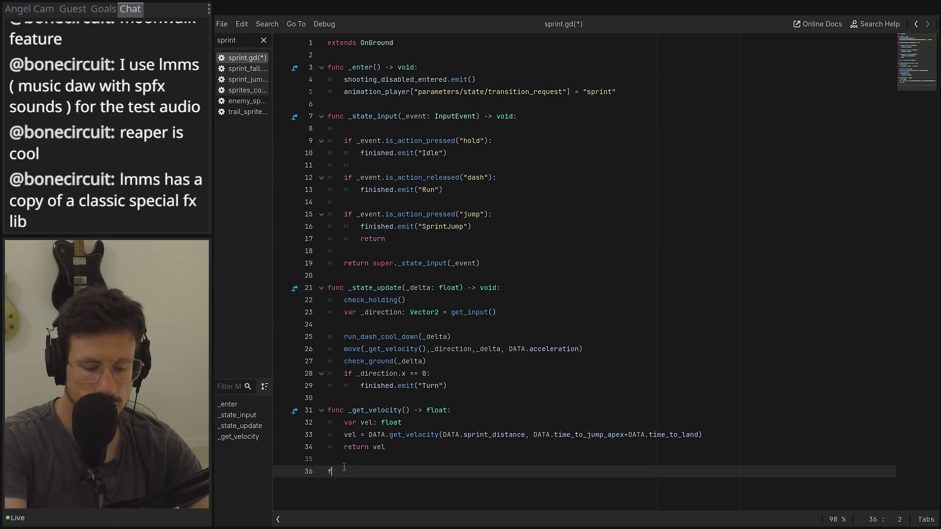
text(func _exi)
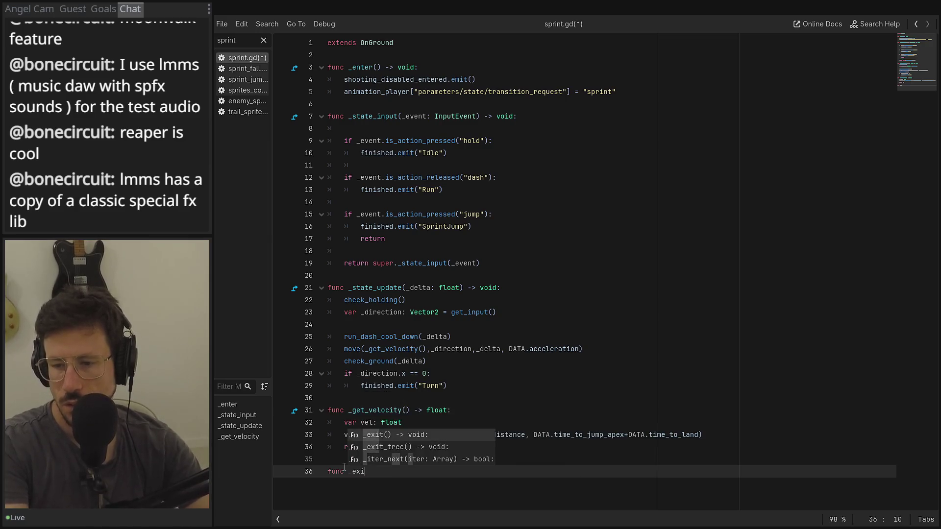
key(Return)
key(Return)
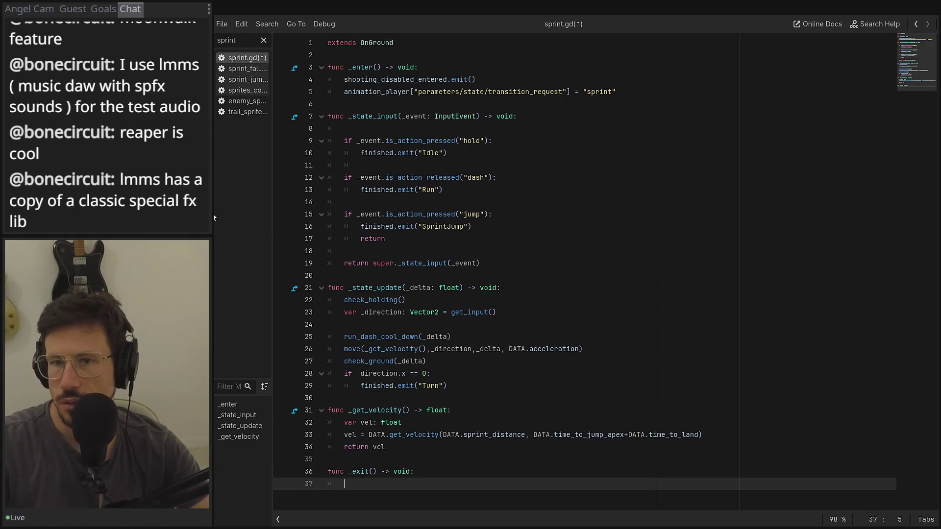
Copy the shooting_disabled_ended.emit() line from dash.gd's _exit
click(251, 40)
text(dash)
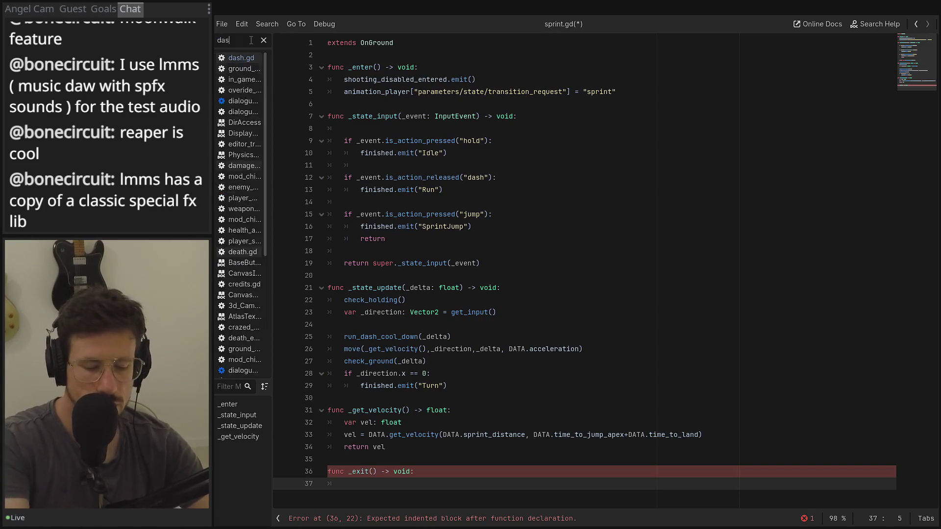
click(245, 56)
key(Down)
key(Down)
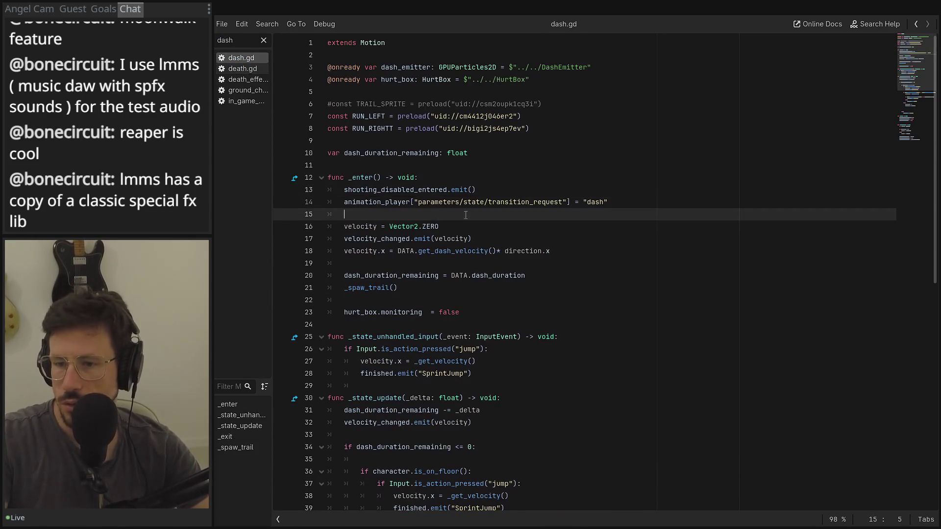
scroll(391, 270, down, 10)
drag(515, 312, 317, 312)
key(ctrl+c)
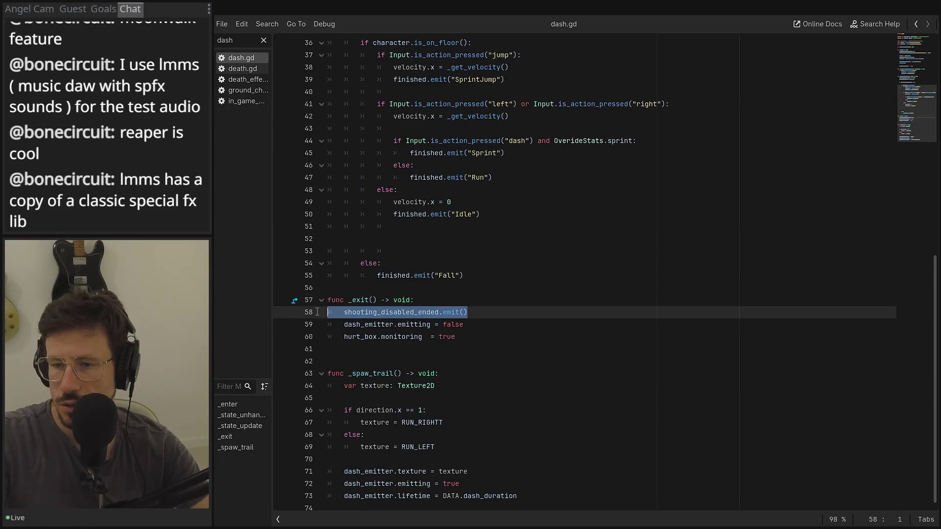
Paste shooting_disabled_ended.emit() into sprint.gd's _exit and return to the main editor
double_click(244, 39)
text(sprint)
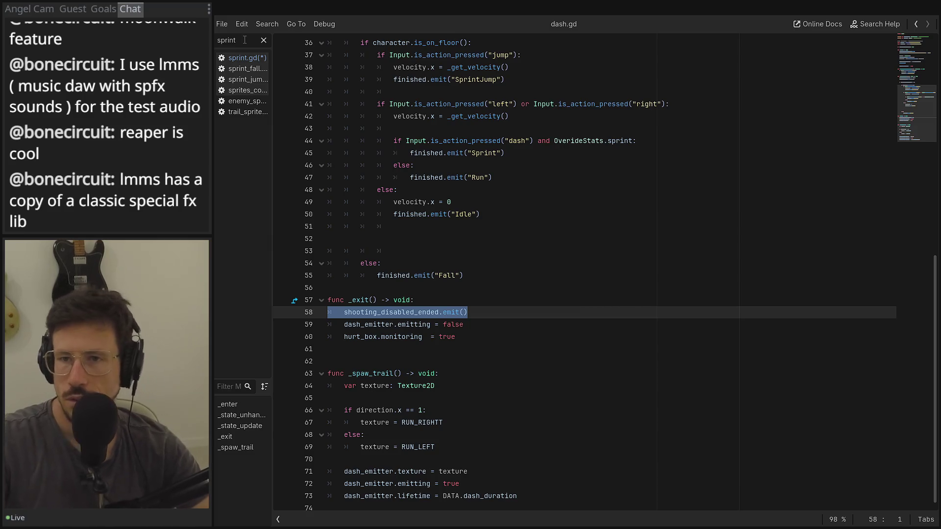
click(256, 58)
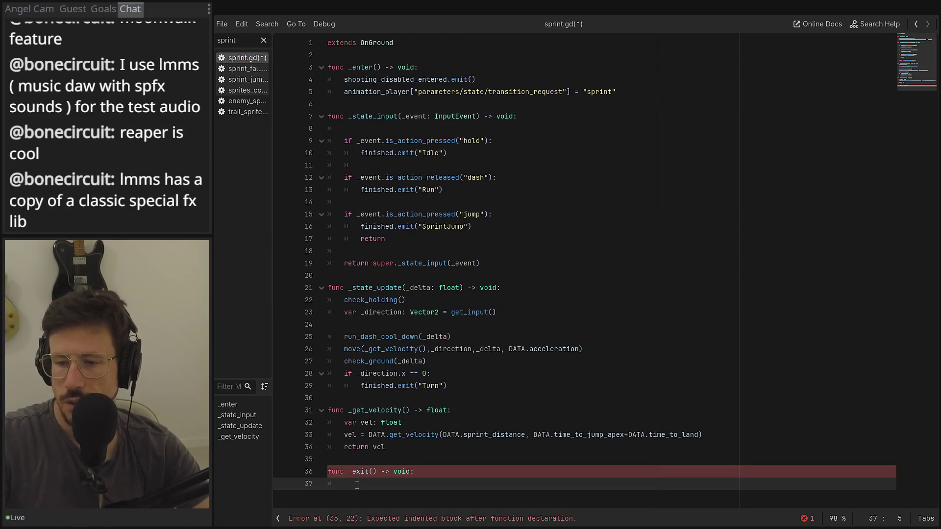
key(ctrl+v)
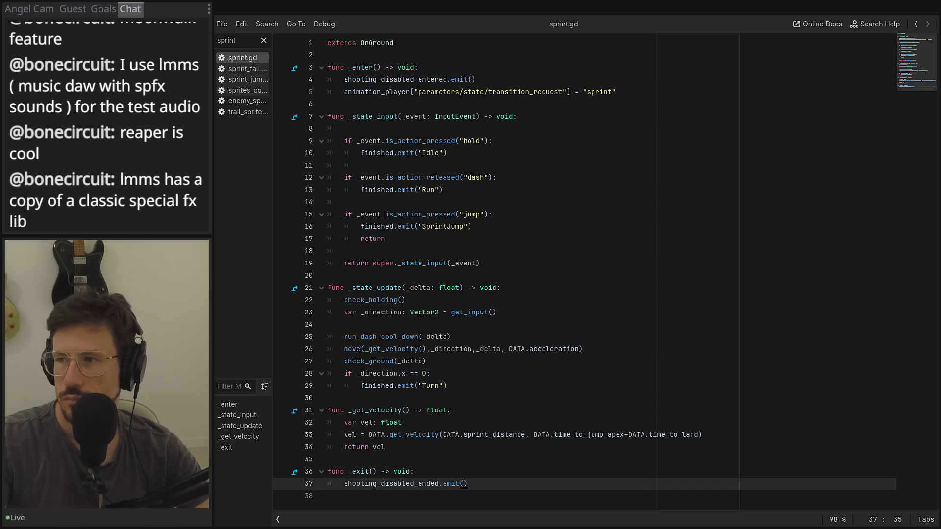
key(alt+Tab)
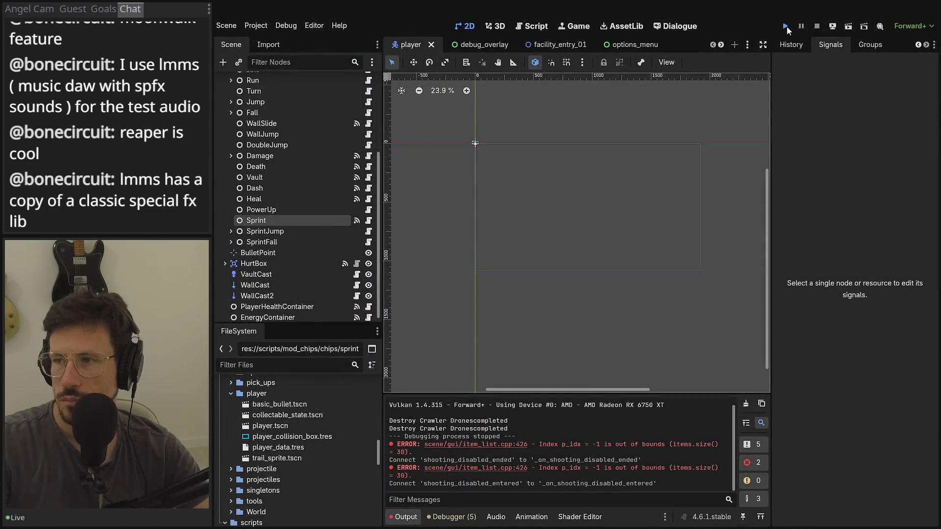
click(785, 27)
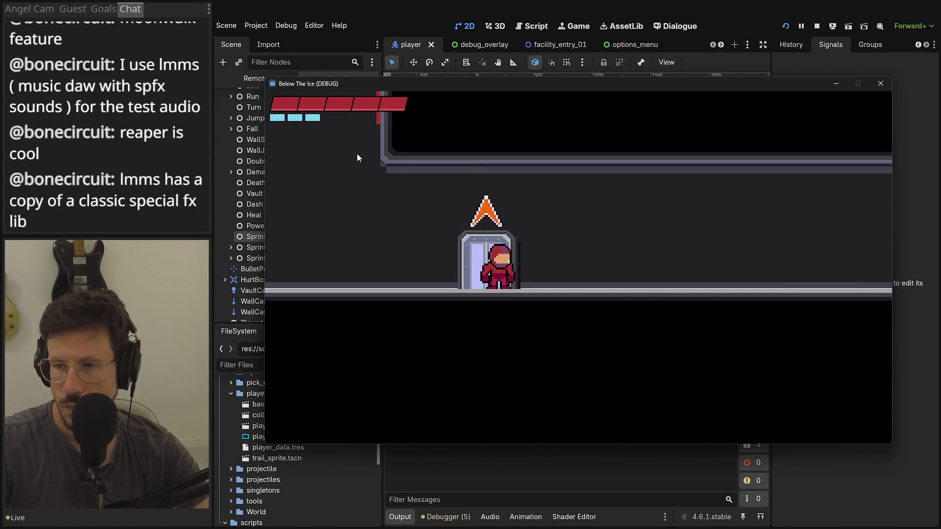
key(Escape)
key(e)
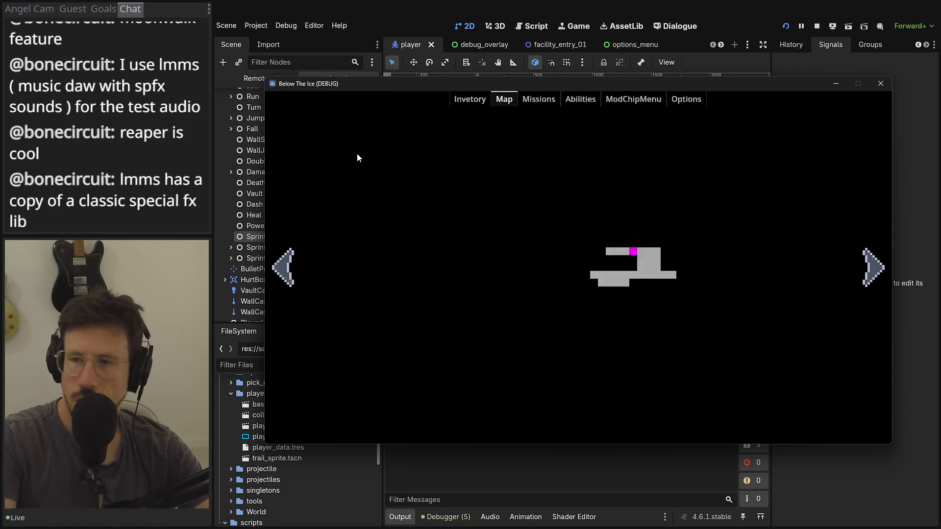
key(e)
key(e)
key(e)
key(Right)
key(Right)
key(Return)
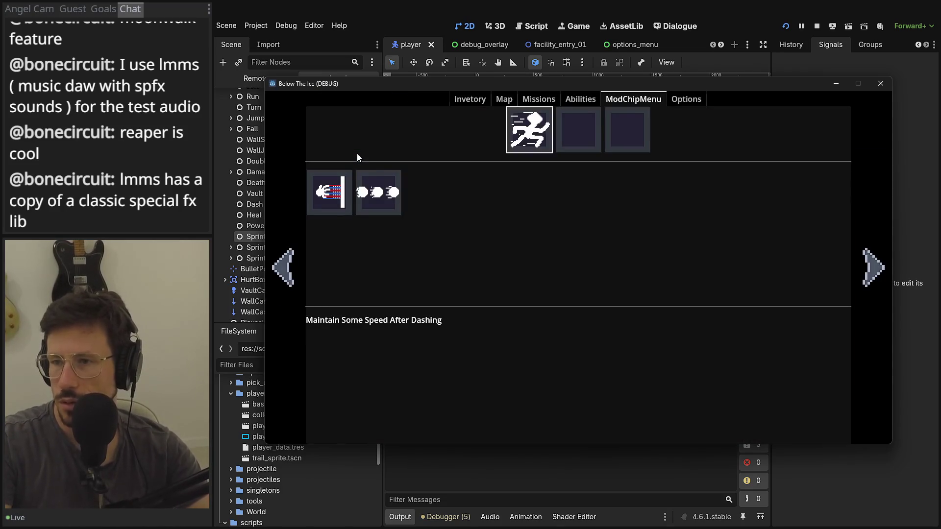
key(Escape)
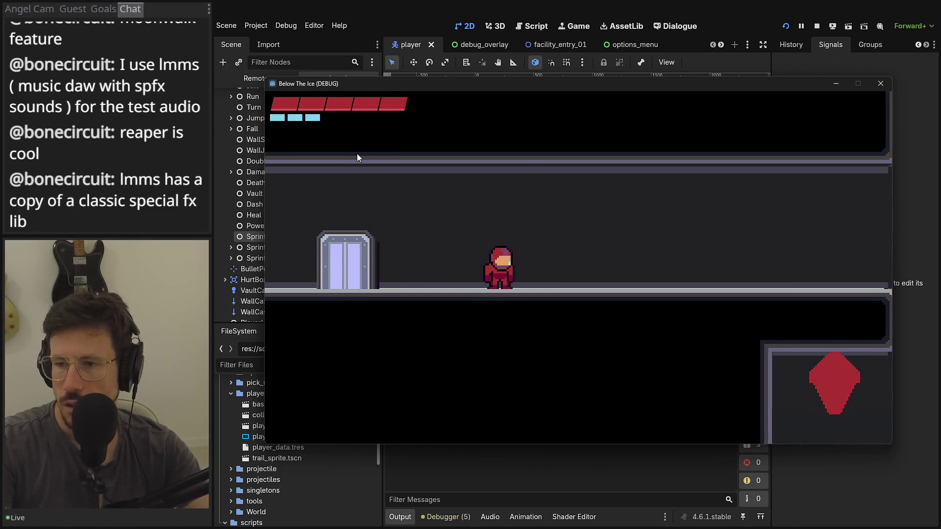
key(F1)
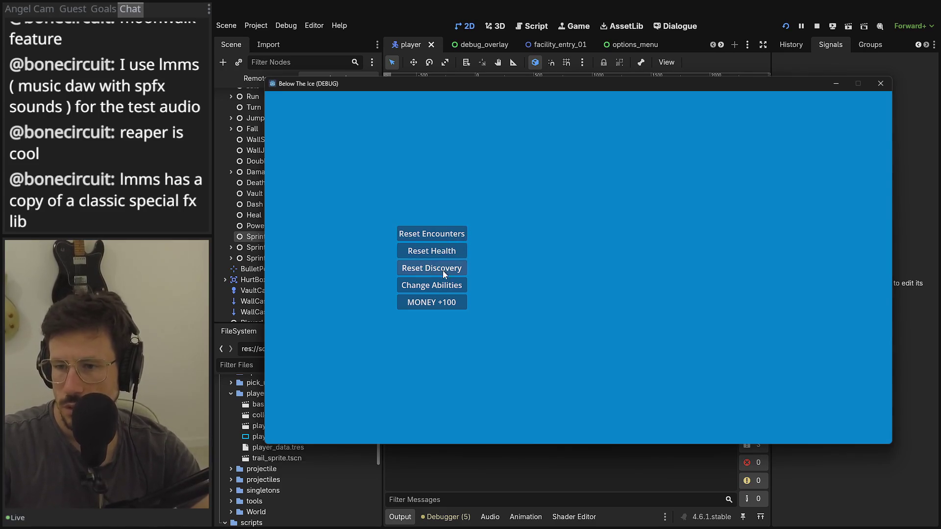
click(436, 286)
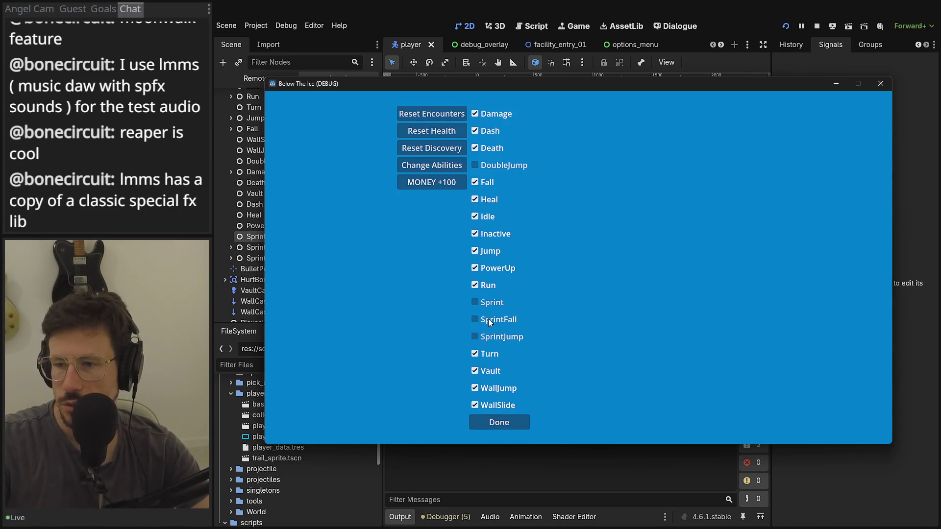
click(493, 340)
click(496, 421)
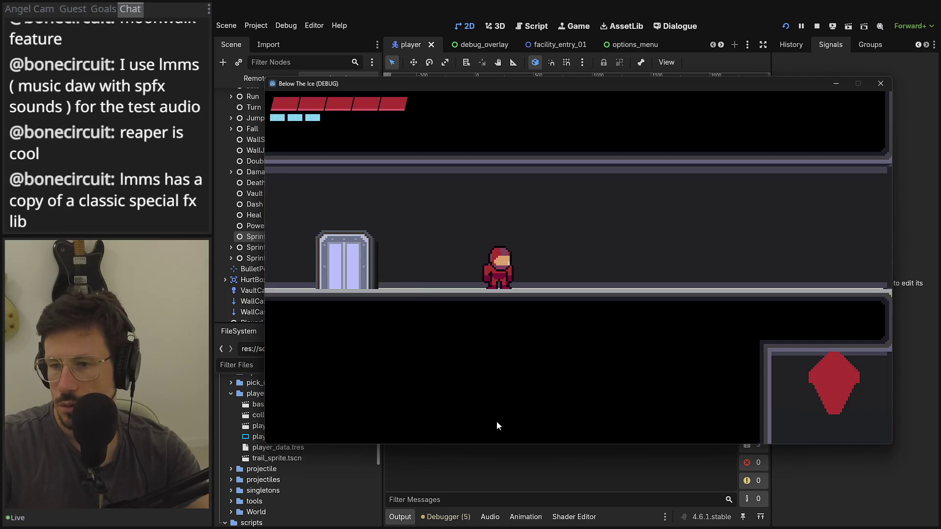
key(Right)
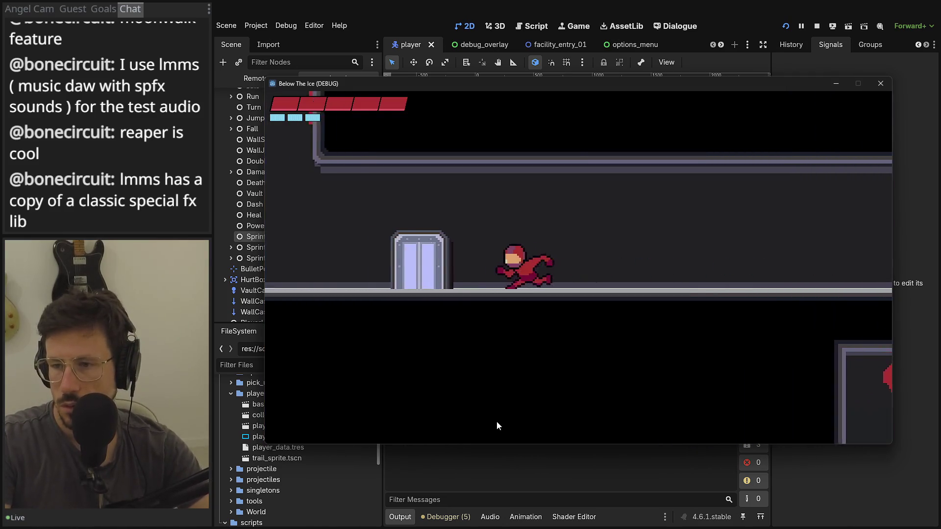
key(Left)
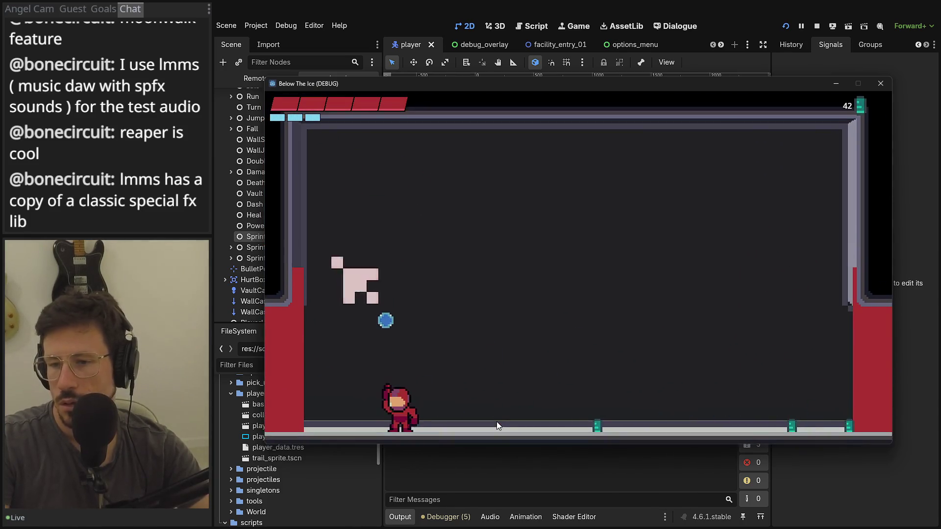
key(Escape)
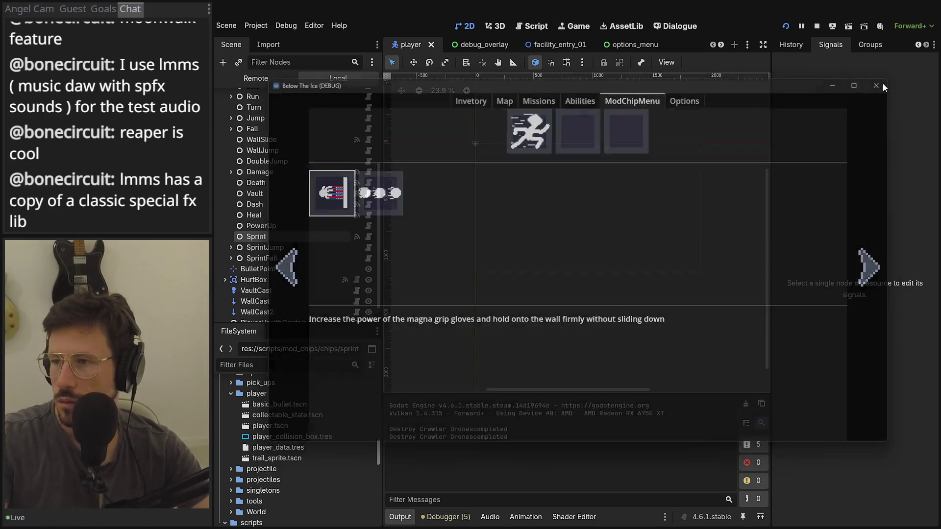
click(882, 83)
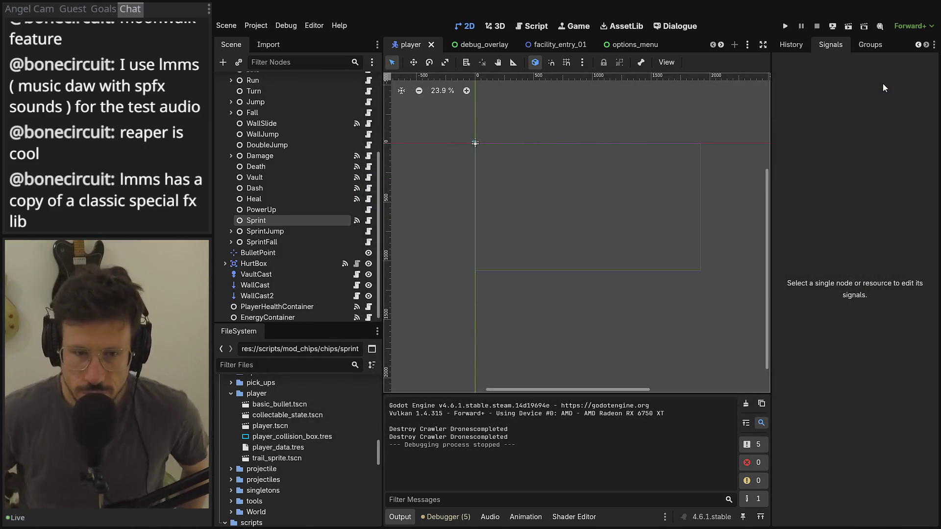